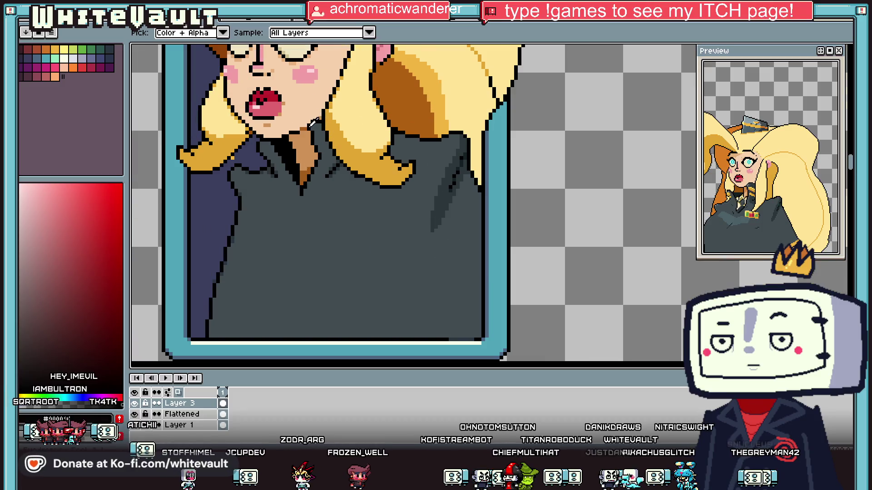
Paint orange pixels and a dark-brown pixel onto the hair strand over the collar.
{"action": "left_click", "coordinate": [54, 51]}
{"action": "key", "text": "b"}
{"action": "scroll", "coordinate": [323, 132], "scroll_direction": "up", "scroll_amount": 2}
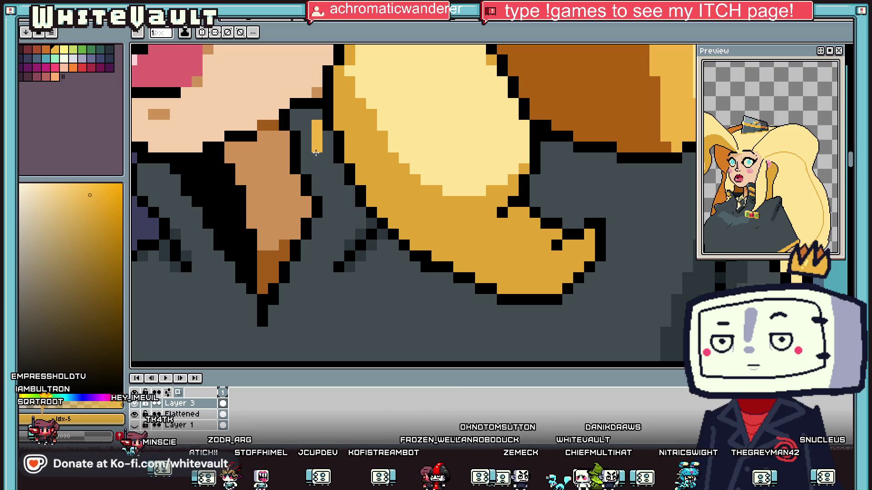
{"action": "left_click_drag", "start_coordinate": [326, 157], "coordinate": [327, 137]}
{"action": "key", "text": "i"}
{"action": "left_click", "coordinate": [541, 62]}
{"action": "left_click", "coordinate": [308, 130]}
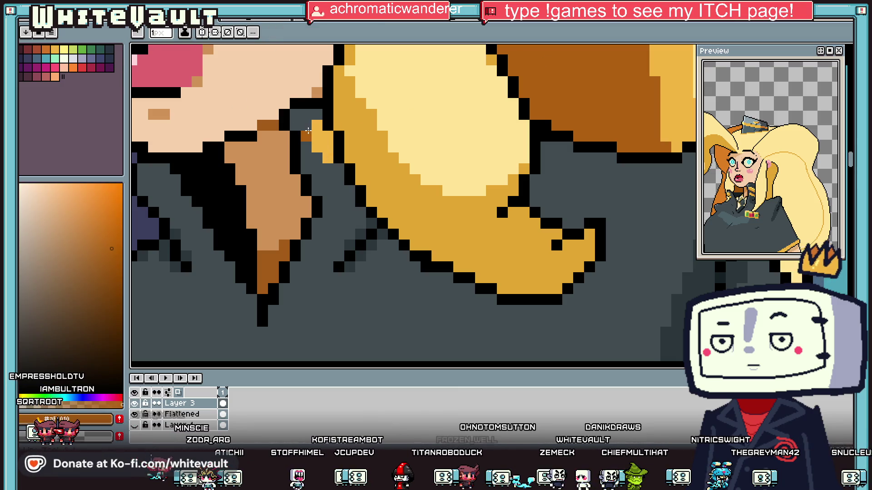
{"action": "key", "text": "i"}
Turn a black outline pixel dark grey and add a black outline pixel on the collar.
{"action": "left_click", "coordinate": [317, 159]}
{"action": "key", "text": "b"}
{"action": "left_click", "coordinate": [287, 126]}
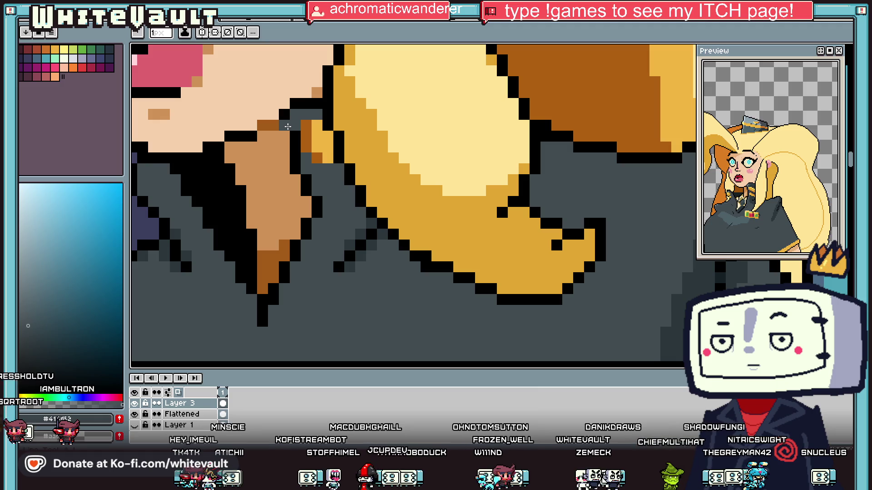
{"action": "key", "text": "i"}
{"action": "left_click", "coordinate": [312, 189]}
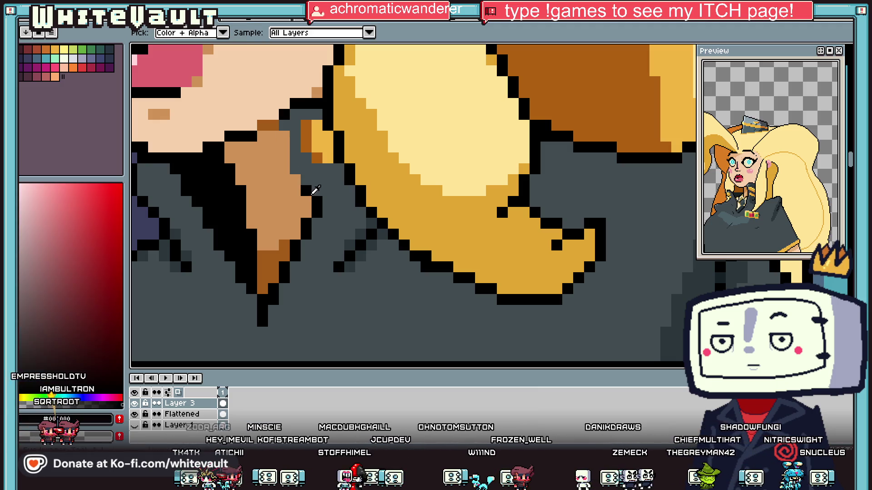
{"action": "key", "text": "b"}
{"action": "left_click", "coordinate": [290, 180]}
{"action": "scroll", "coordinate": [286, 136], "scroll_direction": "down", "scroll_amount": 2}
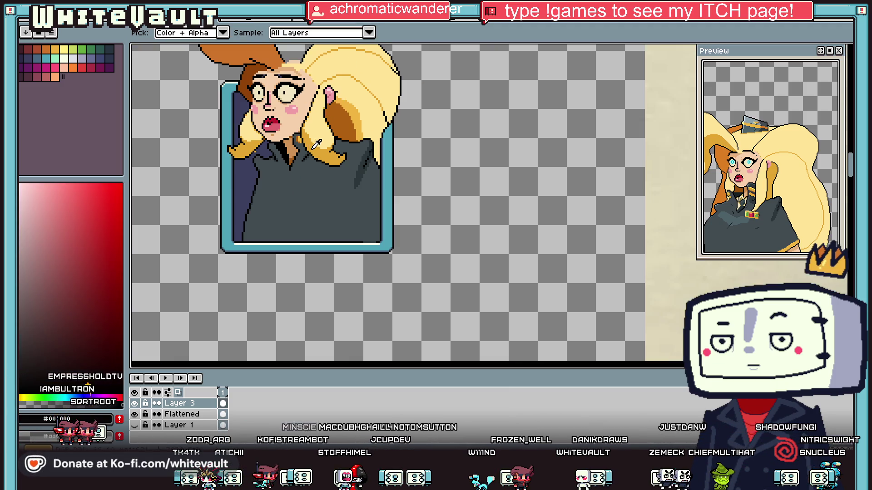
{"action": "scroll", "coordinate": [309, 145], "scroll_direction": "up", "scroll_amount": 2}
Add an orange pixel to the strand and cover stray pixels beside it with dark grey.
{"action": "key", "text": "i"}
{"action": "left_click", "coordinate": [298, 114]}
{"action": "key", "text": "b"}
{"action": "left_click", "coordinate": [321, 158]}
{"action": "scroll", "coordinate": [322, 162], "scroll_direction": "up", "scroll_amount": 2}
{"action": "key", "text": "ctrl+z"}
{"action": "left_click", "coordinate": [294, 154]}
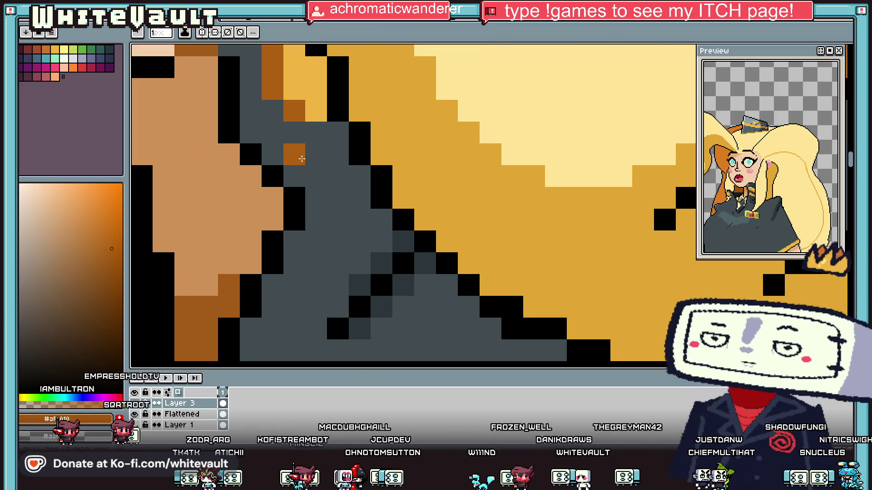
{"action": "left_click", "coordinate": [316, 177]}
{"action": "key", "text": "i"}
{"action": "left_click", "coordinate": [316, 135]}
{"action": "key", "text": "b"}
Extend the strand with light orange pixels and add a dark orange pixel by the collar.
{"action": "key", "text": "i"}
{"action": "left_click", "coordinate": [317, 110]}
{"action": "key", "text": "b"}
{"action": "left_click", "coordinate": [333, 152]}
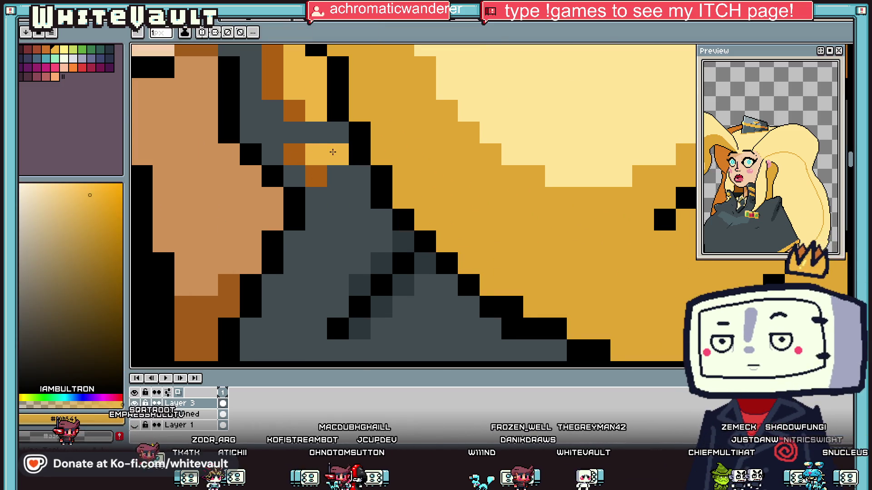
{"action": "left_click", "coordinate": [341, 176]}
{"action": "key", "text": "i"}
{"action": "scroll", "coordinate": [345, 173], "scroll_direction": "down", "scroll_amount": 2}
{"action": "scroll", "coordinate": [345, 172], "scroll_direction": "up", "scroll_amount": 1}
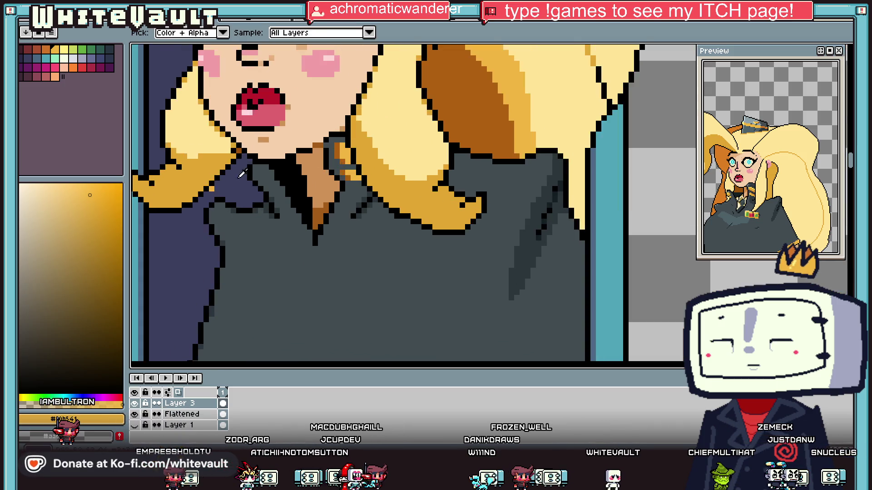
{"action": "left_click", "coordinate": [436, 128]}
{"action": "key", "text": "b"}
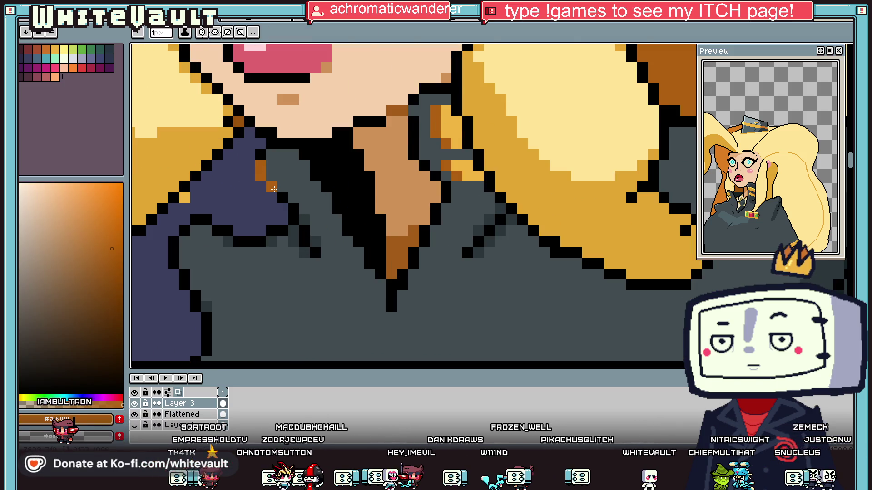
{"action": "left_click", "coordinate": [293, 208]}
Paint a dark-grey pixel and a short dark-grey column onto the collar.
{"action": "key", "text": "i"}
{"action": "left_click", "coordinate": [281, 199]}
{"action": "key", "text": "b"}
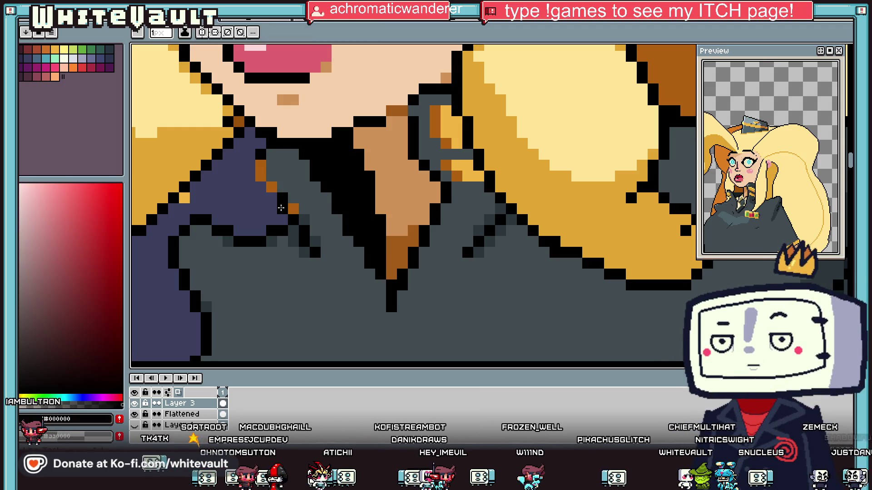
{"action": "key", "text": "i"}
{"action": "left_click", "coordinate": [303, 206]}
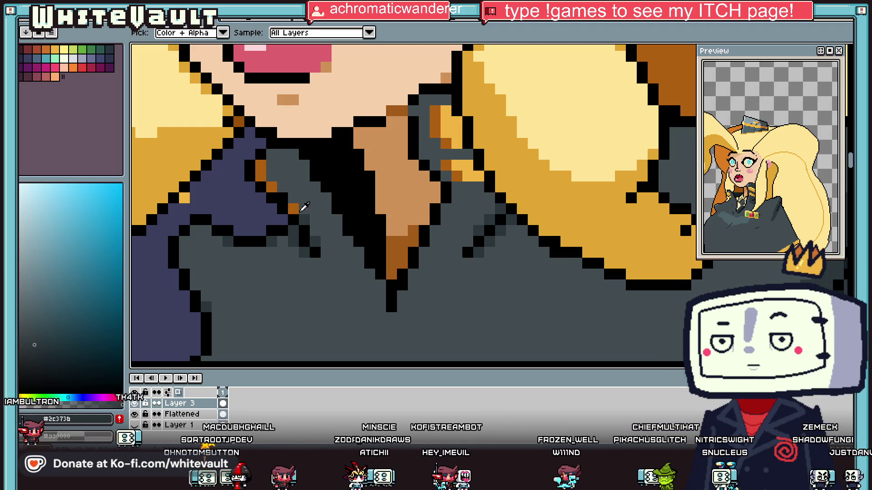
{"action": "key", "text": "b"}
{"action": "left_click", "coordinate": [282, 163]}
{"action": "left_click_drag", "start_coordinate": [282, 154], "coordinate": [280, 173]}
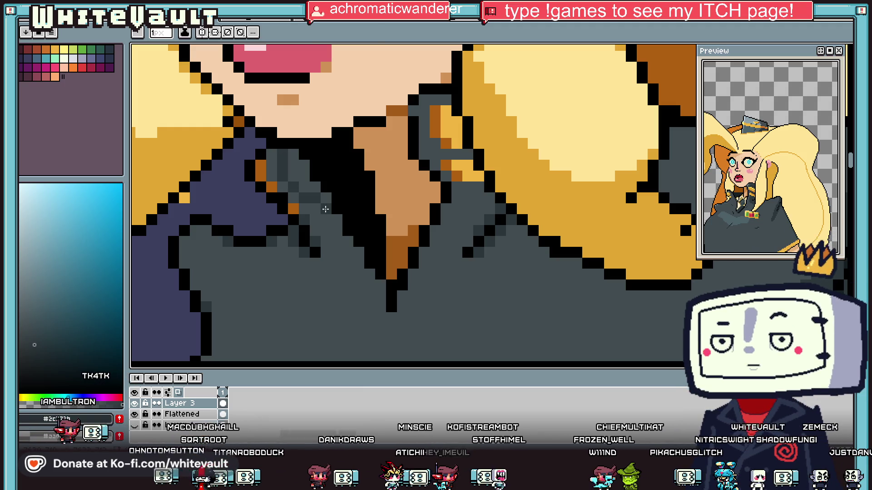
{"action": "scroll", "coordinate": [325, 208], "scroll_direction": "down", "scroll_amount": 3}
{"action": "scroll", "coordinate": [319, 192], "scroll_direction": "up", "scroll_amount": 3}
{"action": "key", "text": "i"}
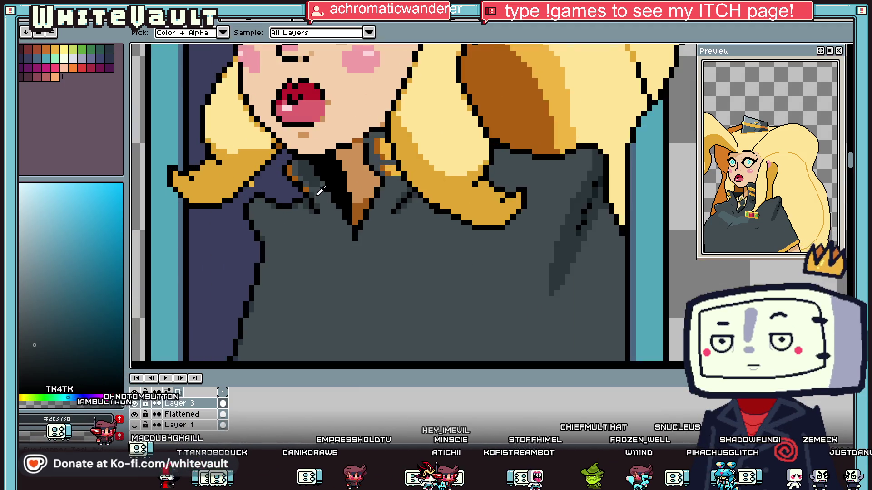
{"action": "scroll", "coordinate": [320, 192], "scroll_direction": "up", "scroll_amount": 2}
{"action": "key", "text": "b"}
{"action": "key", "text": "i"}
{"action": "key", "text": "b"}
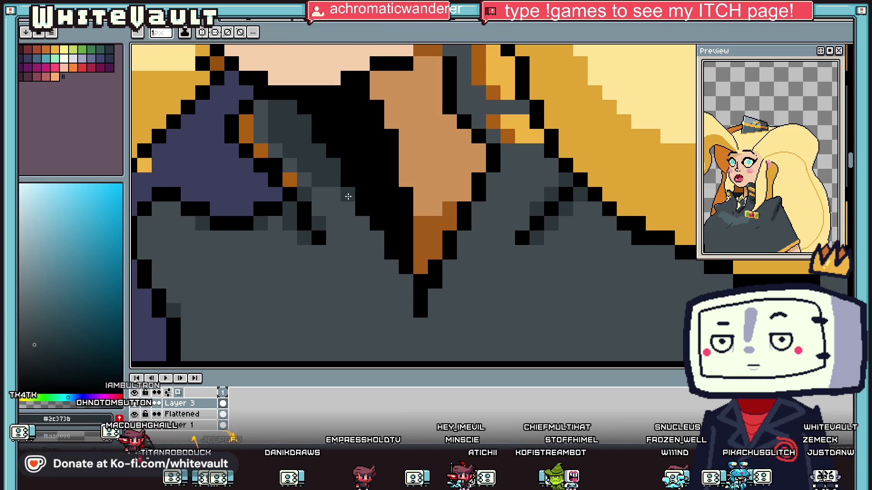
{"action": "scroll", "coordinate": [376, 236], "scroll_direction": "down", "scroll_amount": 5}
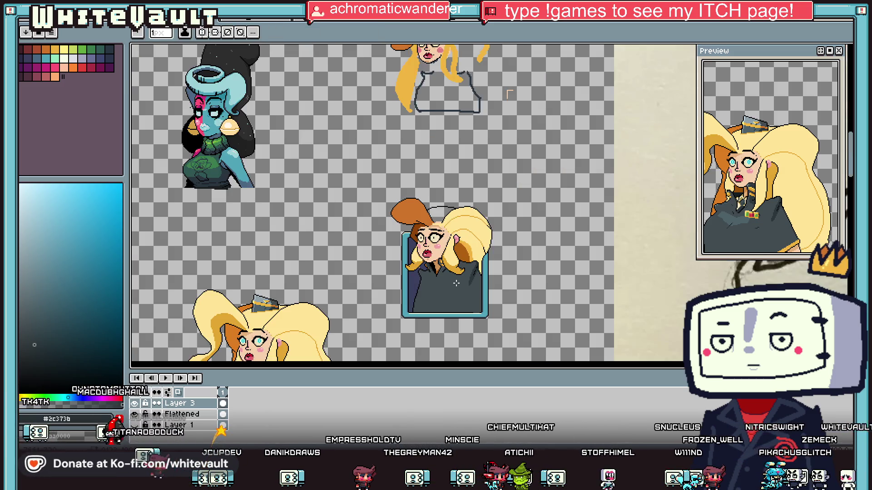
{"action": "scroll", "coordinate": [462, 289], "scroll_direction": "up", "scroll_amount": 1}
Draw an orange-brown hair strand down the left lapel edge of the coat.
{"action": "scroll", "coordinate": [350, 248], "scroll_direction": "up", "scroll_amount": 3}
{"action": "key", "text": "i"}
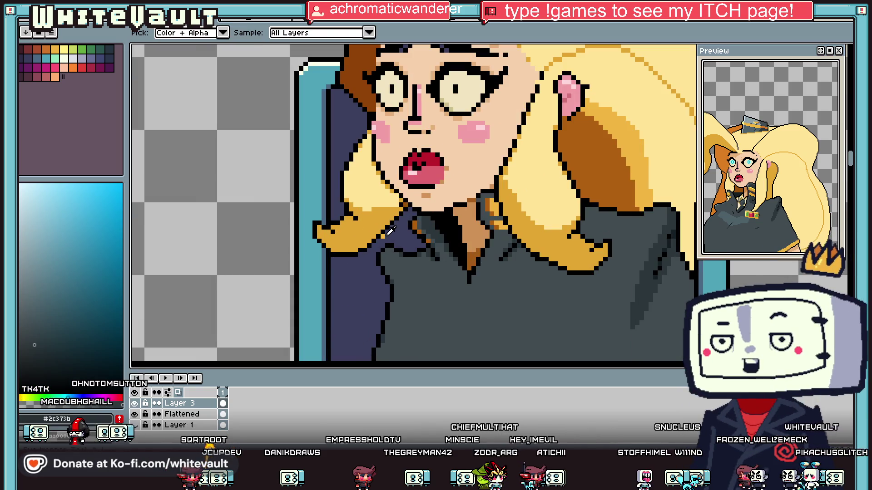
{"action": "left_click", "coordinate": [393, 231]}
{"action": "scroll", "coordinate": [393, 231], "scroll_direction": "down", "scroll_amount": 3}
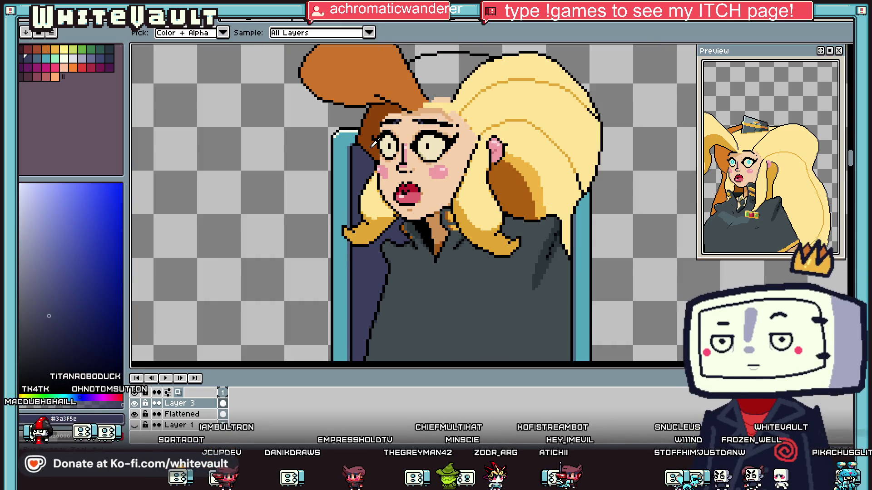
{"action": "left_click", "coordinate": [384, 157]}
{"action": "key", "text": "b"}
{"action": "scroll", "coordinate": [372, 295], "scroll_direction": "up", "scroll_amount": 2}
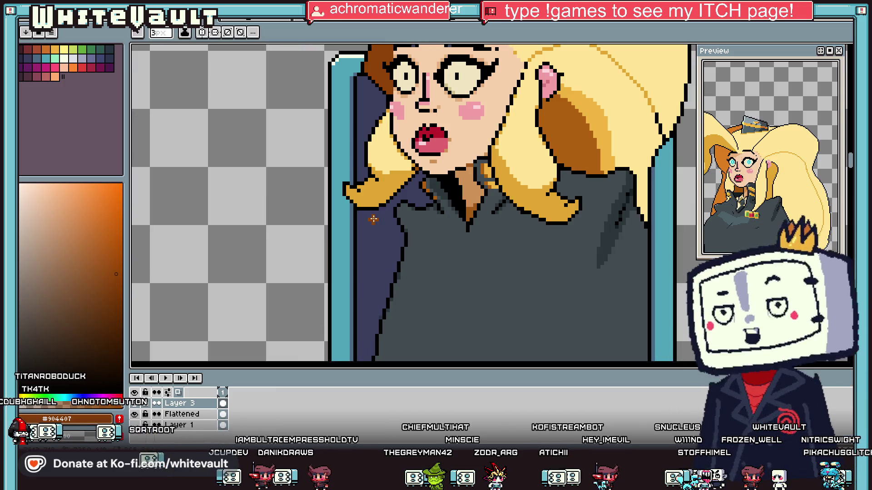
{"action": "left_click_drag", "start_coordinate": [380, 213], "coordinate": [354, 288]}
{"action": "scroll", "coordinate": [353, 288], "scroll_direction": "down", "scroll_amount": 1}
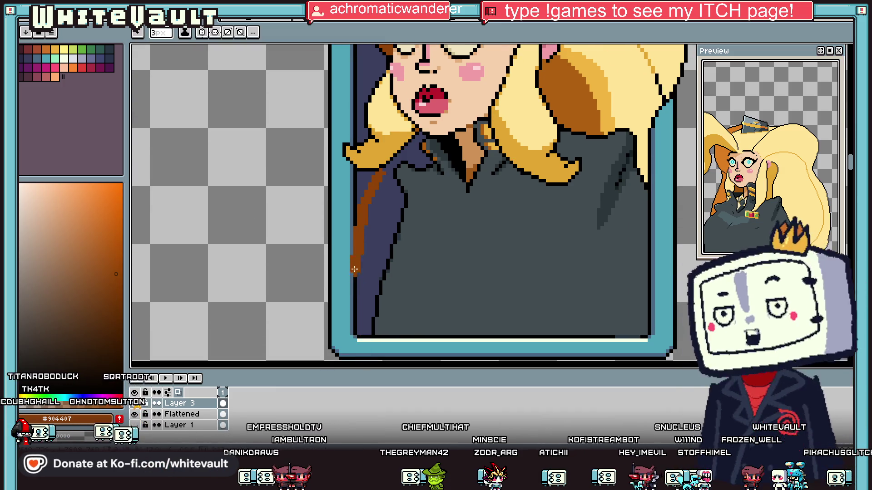
{"action": "left_click_drag", "start_coordinate": [353, 250], "coordinate": [369, 288]}
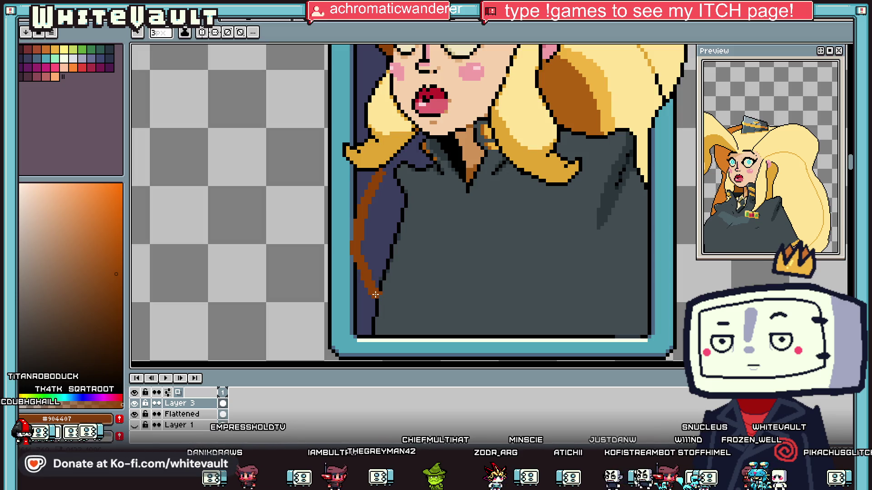
Fill the purple area left of the lapel with brown.
{"action": "key", "text": "g"}
{"action": "left_click", "coordinate": [384, 241]}
{"action": "scroll", "coordinate": [383, 233], "scroll_direction": "down", "scroll_amount": 5}
{"action": "scroll", "coordinate": [383, 231], "scroll_direction": "up", "scroll_amount": 5}
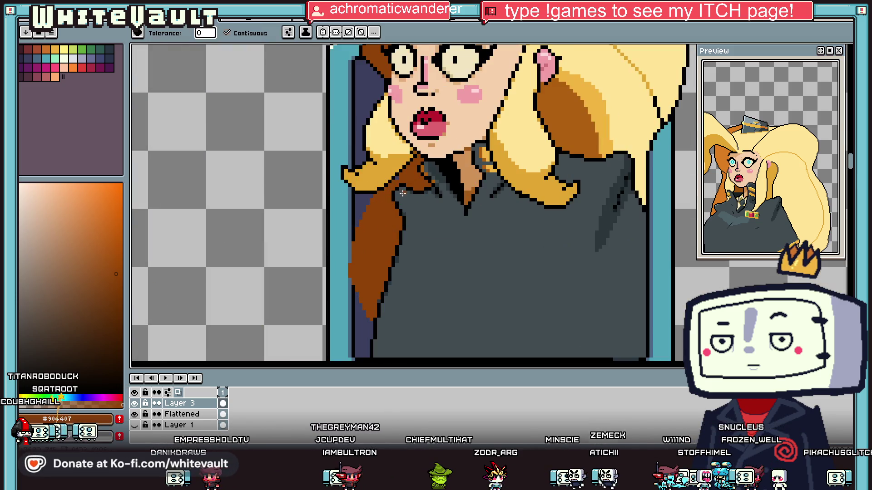
{"action": "scroll", "coordinate": [405, 184], "scroll_direction": "up", "scroll_amount": 1}
{"action": "scroll", "coordinate": [395, 183], "scroll_direction": "up", "scroll_amount": 3}
With a single-pixel brush, redraw the hair's left outline in black further left.
{"action": "key", "text": "b"}
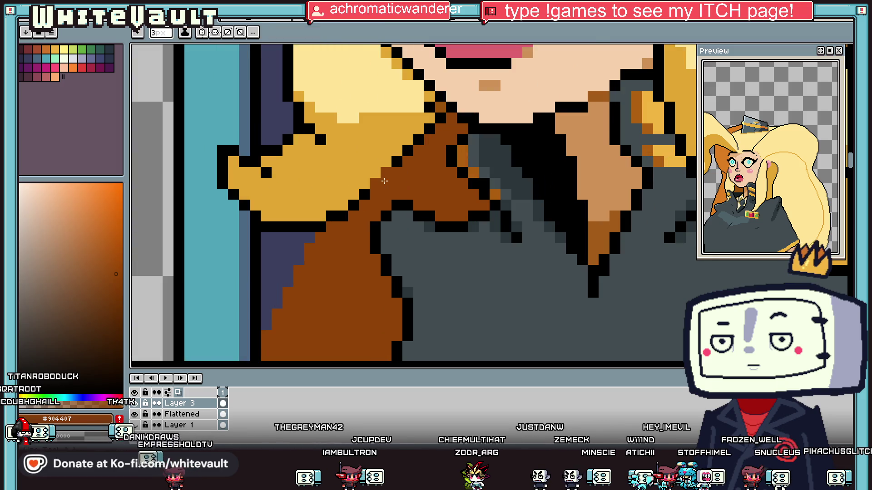
{"action": "key", "text": "minus"}
{"action": "key", "text": "minus"}
{"action": "scroll", "coordinate": [346, 273], "scroll_direction": "down", "scroll_amount": 4}
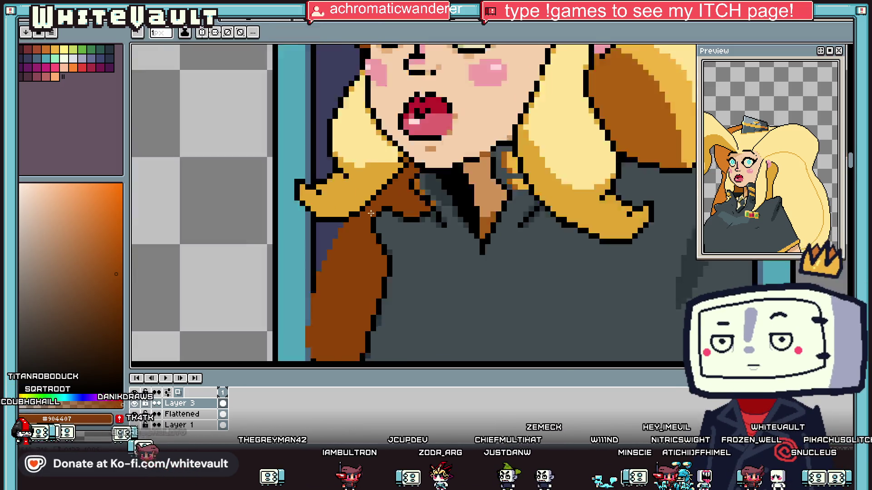
{"action": "scroll", "coordinate": [346, 273], "scroll_direction": "up", "scroll_amount": 3}
{"action": "key", "text": "i"}
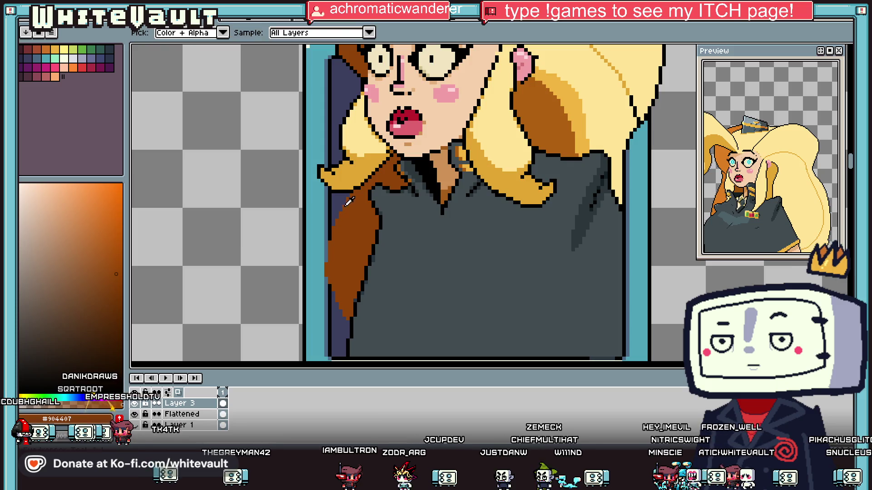
{"action": "left_click", "coordinate": [354, 187]}
{"action": "key", "text": "b"}
{"action": "scroll", "coordinate": [347, 196], "scroll_direction": "up", "scroll_amount": 1}
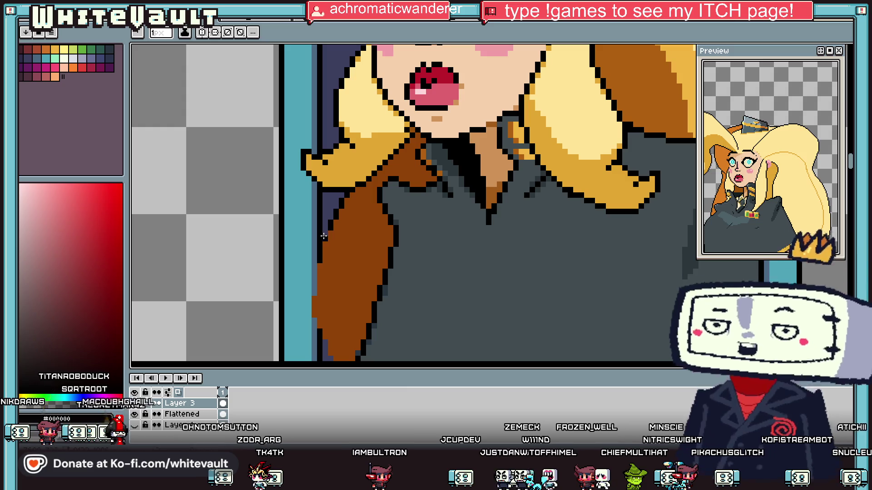
{"action": "left_click", "coordinate": [324, 239]}
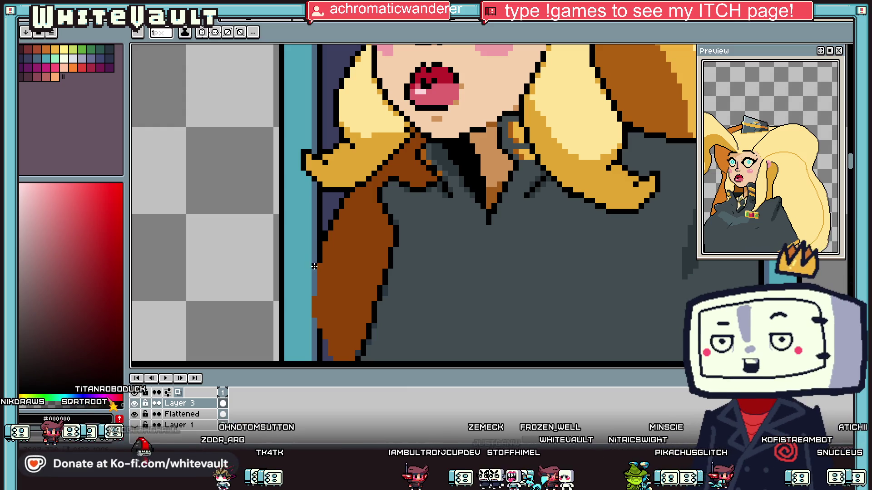
{"action": "left_click_drag", "start_coordinate": [309, 299], "coordinate": [309, 316]}
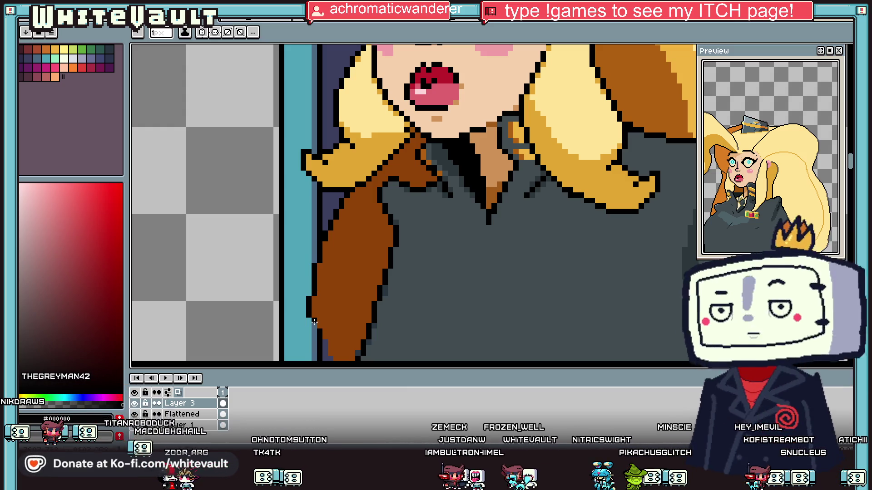
{"action": "scroll", "coordinate": [320, 339], "scroll_direction": "down", "scroll_amount": 2}
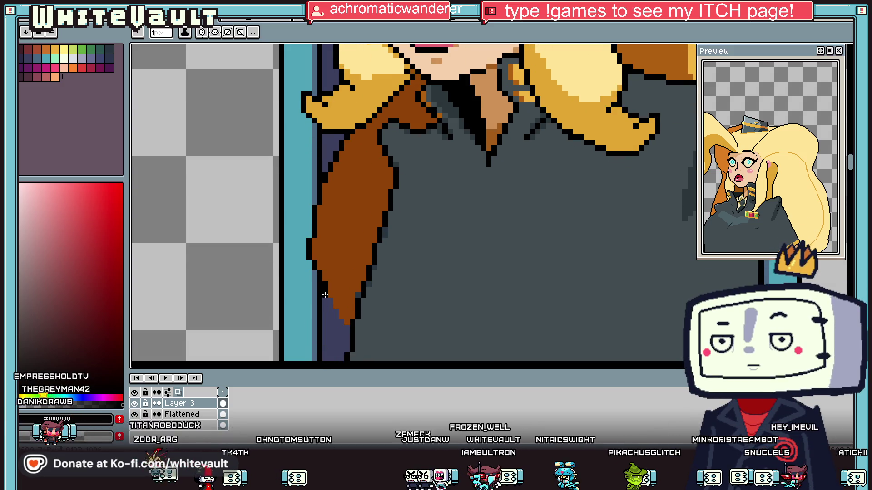
{"action": "scroll", "coordinate": [332, 309], "scroll_direction": "up", "scroll_amount": 2}
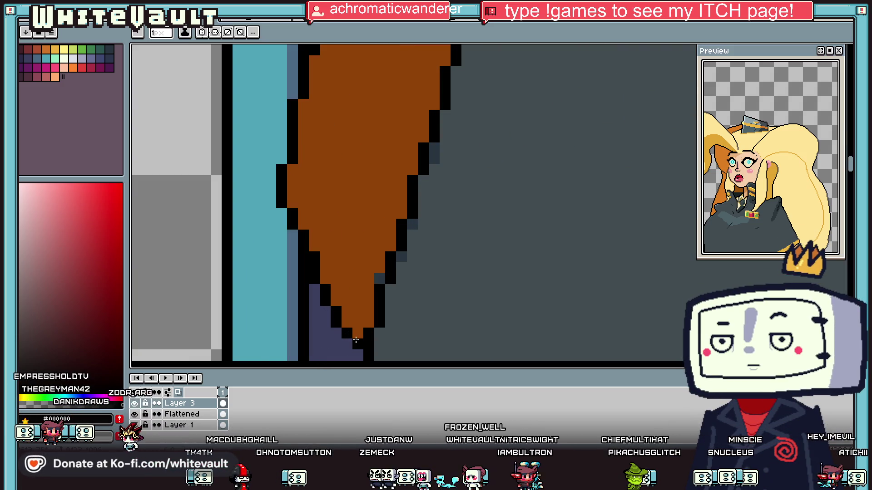
Darken the hair brown and add dark-brown pixels plus a diagonal shading stroke to the hair.
{"action": "left_click", "coordinate": [359, 226], "text": "alt"}
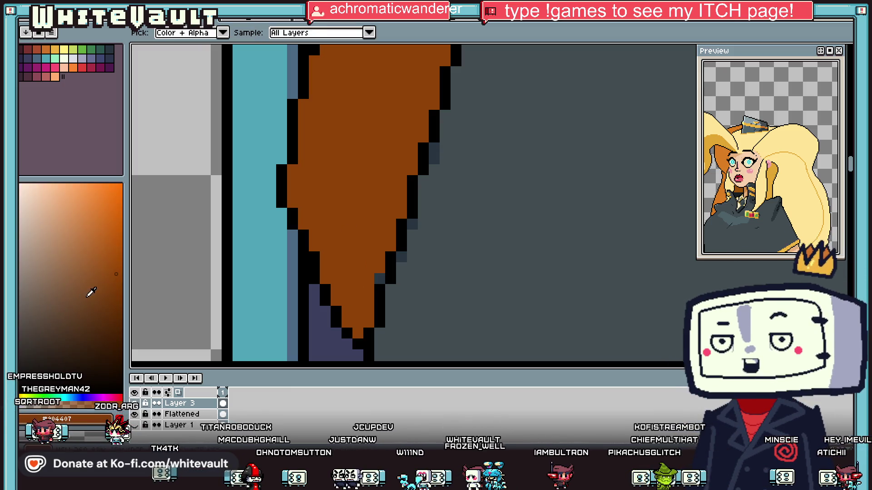
{"action": "left_click_drag", "start_coordinate": [91, 292], "coordinate": [122, 328]}
{"action": "left_click", "coordinate": [391, 245]}
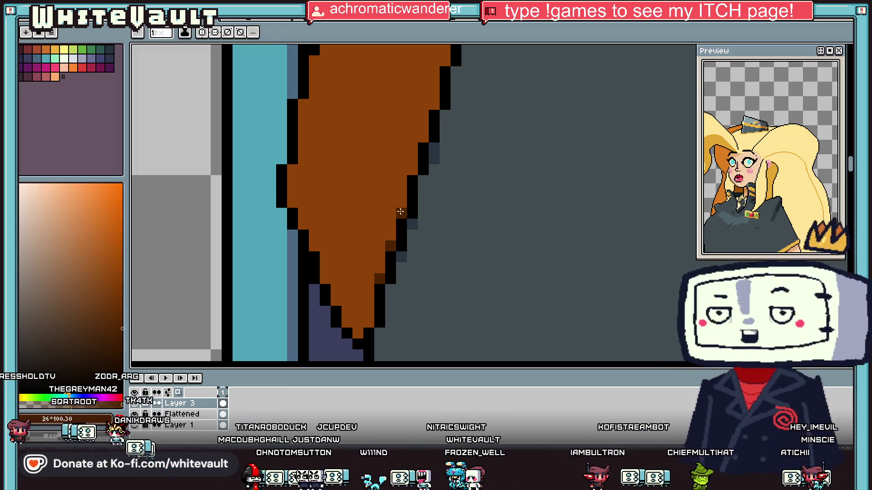
{"action": "scroll", "coordinate": [400, 211], "scroll_direction": "down", "scroll_amount": 3}
{"action": "scroll", "coordinate": [429, 184], "scroll_direction": "up", "scroll_amount": 2}
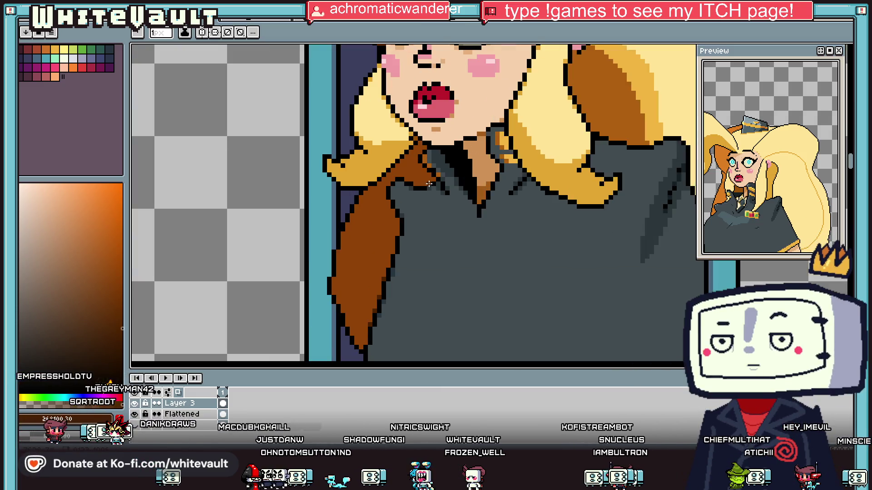
{"action": "scroll", "coordinate": [429, 184], "scroll_direction": "up", "scroll_amount": 2}
{"action": "left_click", "coordinate": [377, 157]}
{"action": "left_click_drag", "start_coordinate": [394, 177], "coordinate": [433, 262]}
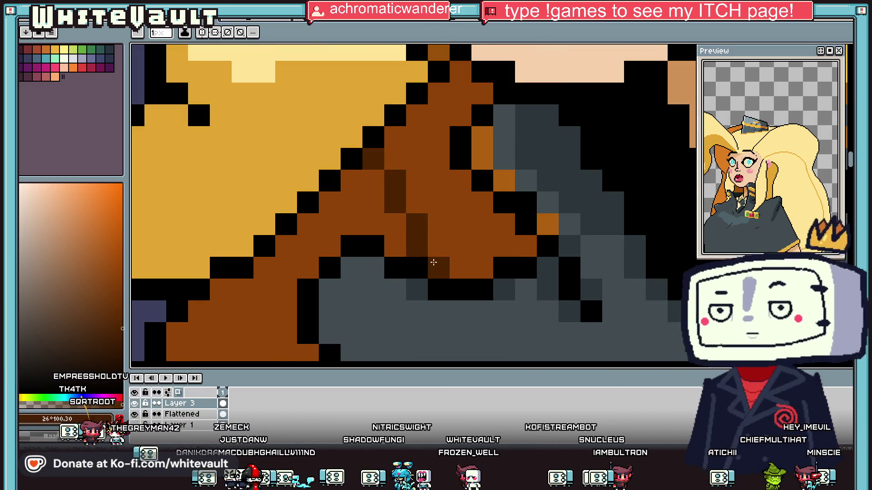
{"action": "left_click", "coordinate": [438, 245]}
{"action": "scroll", "coordinate": [455, 220], "scroll_direction": "down", "scroll_amount": 2}
{"action": "key", "text": "i"}
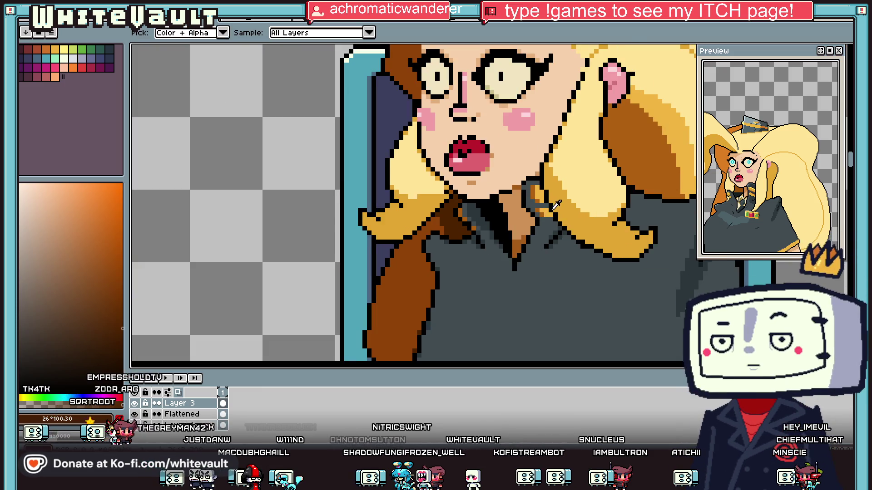
{"action": "key", "text": "b"}
{"action": "scroll", "coordinate": [632, 144], "scroll_direction": "up", "scroll_amount": 2}
{"action": "scroll", "coordinate": [522, 243], "scroll_direction": "down", "scroll_amount": 4}
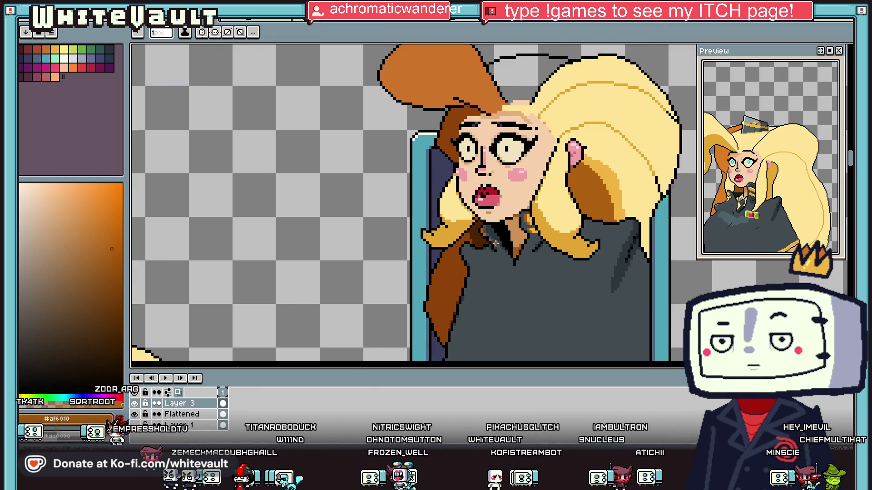
{"action": "scroll", "coordinate": [522, 243], "scroll_direction": "down", "scroll_amount": 2}
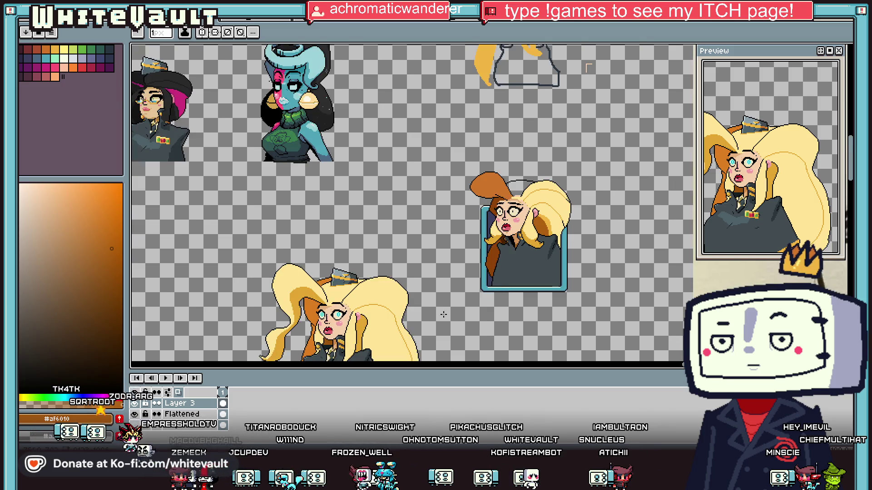
Select part of the gem brooch on the Flattened layer, try moving it, then cancel.
{"action": "scroll", "coordinate": [444, 314], "scroll_direction": "down", "scroll_amount": 2}
{"action": "scroll", "coordinate": [359, 337], "scroll_direction": "up", "scroll_amount": 2}
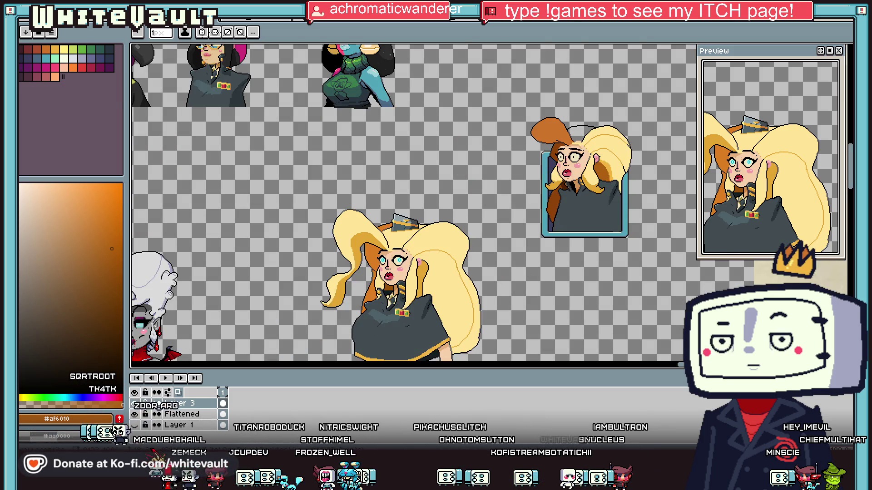
{"action": "key", "text": "w"}
{"action": "scroll", "coordinate": [396, 275], "scroll_direction": "up", "scroll_amount": 4}
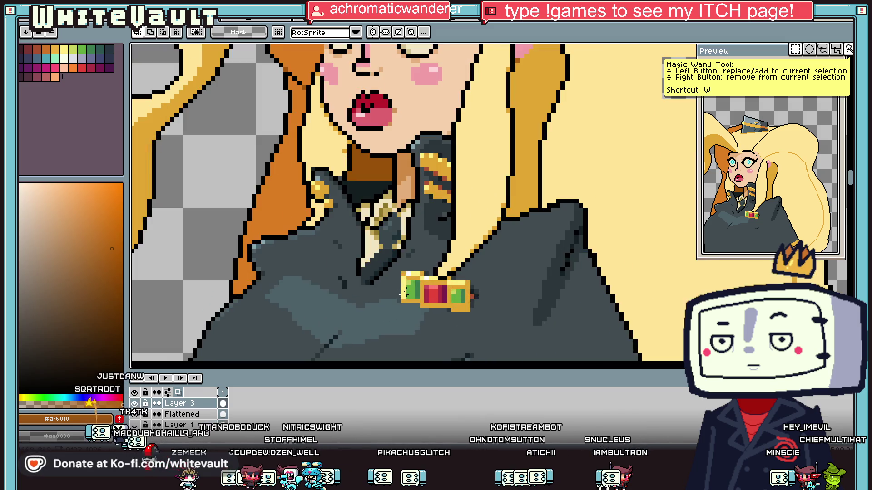
{"action": "left_click_drag", "start_coordinate": [391, 266], "coordinate": [434, 322]}
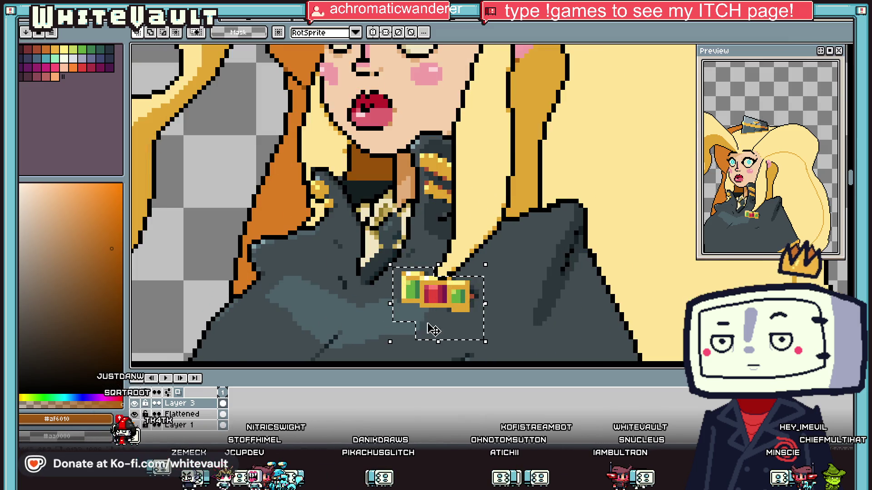
{"action": "scroll", "coordinate": [447, 326], "scroll_direction": "down", "scroll_amount": 3}
{"action": "key", "text": "Down"}
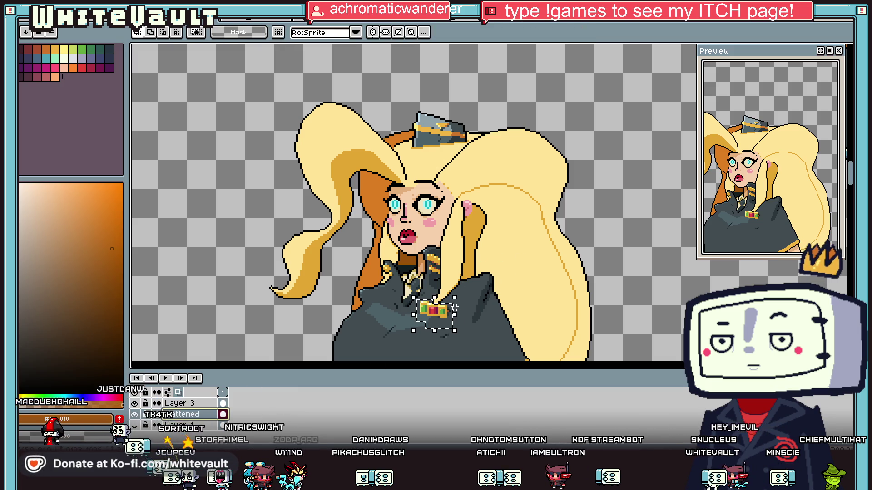
{"action": "mouse_move", "coordinate": [454, 308]}
{"action": "left_mouse_down"}
{"action": "mouse_move", "coordinate": [849, 154]}
{"action": "mouse_move", "coordinate": [447, 301]}
{"action": "left_mouse_up"}
{"action": "key", "text": "Escape"}
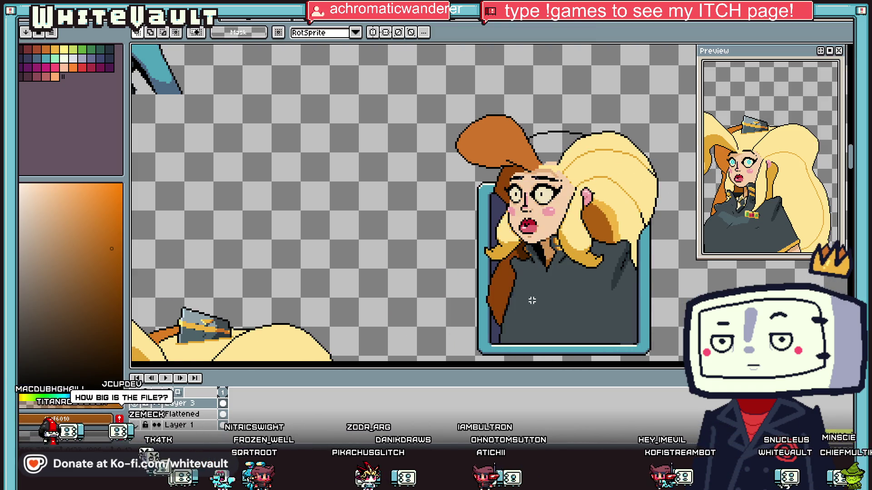
Reselect the whole gem brooch, then return to the pencil.
{"action": "scroll", "coordinate": [506, 251], "scroll_direction": "down", "scroll_amount": 2}
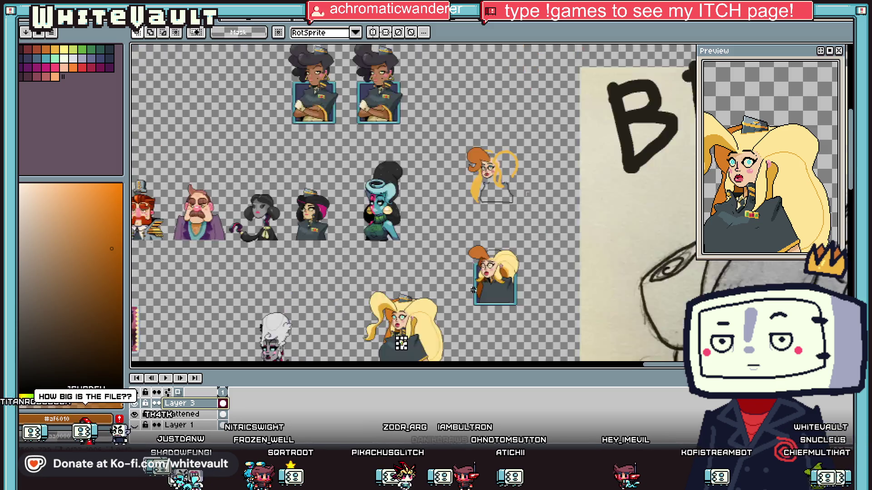
{"action": "scroll", "coordinate": [441, 342], "scroll_direction": "up", "scroll_amount": 1}
{"action": "scroll", "coordinate": [395, 294], "scroll_direction": "up", "scroll_amount": 2}
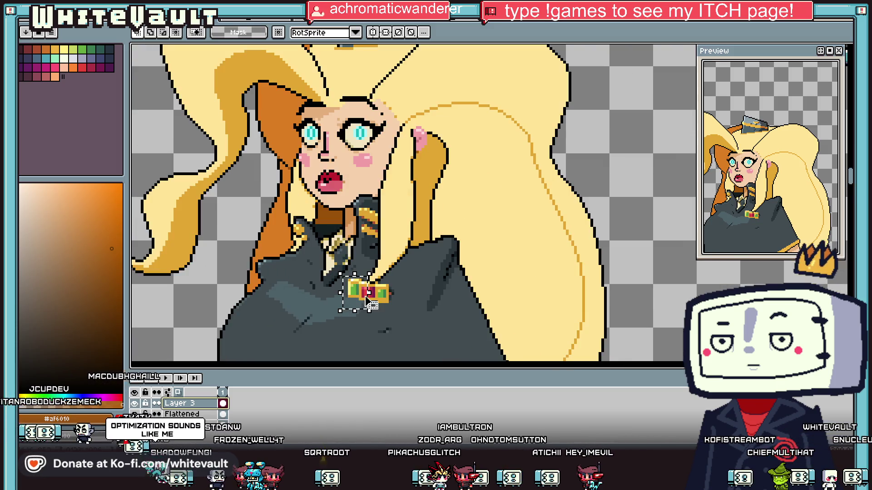
{"action": "scroll", "coordinate": [358, 290], "scroll_direction": "up", "scroll_amount": 1}
{"action": "mouse_move", "coordinate": [334, 272]}
{"action": "left_mouse_down"}
{"action": "mouse_move", "coordinate": [392, 338]}
{"action": "mouse_move", "coordinate": [433, 331]}
{"action": "left_mouse_up"}
{"action": "scroll", "coordinate": [373, 291], "scroll_direction": "down", "scroll_amount": 3}
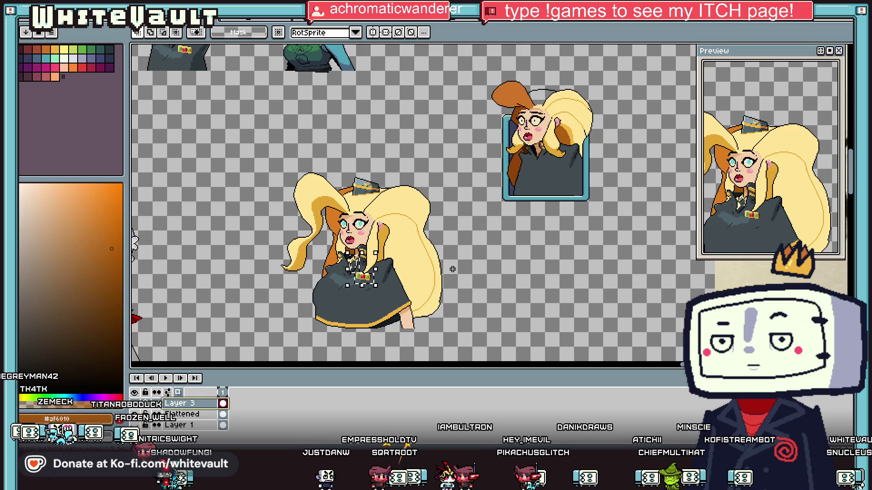
{"action": "key", "text": "b"}
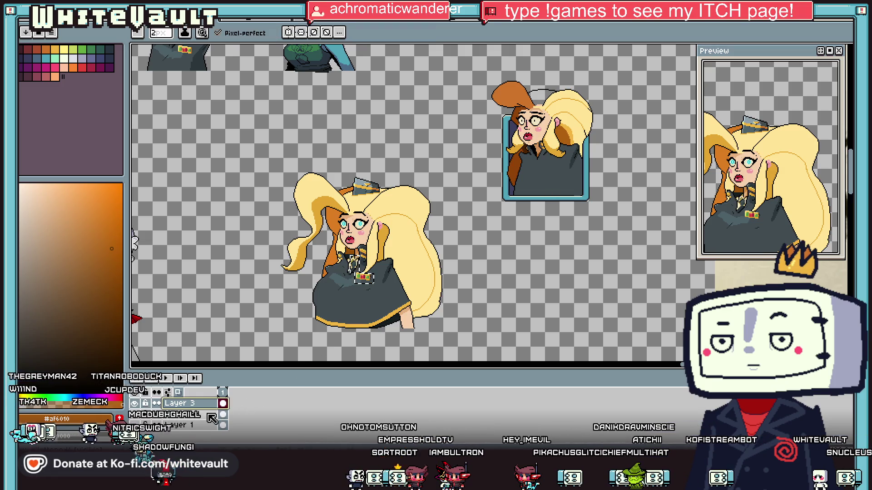
Move the loose brooch piece onto the framed portrait's jacket and commit it there.
{"action": "left_click", "coordinate": [223, 403]}
{"action": "key", "text": "ctrl+b"}
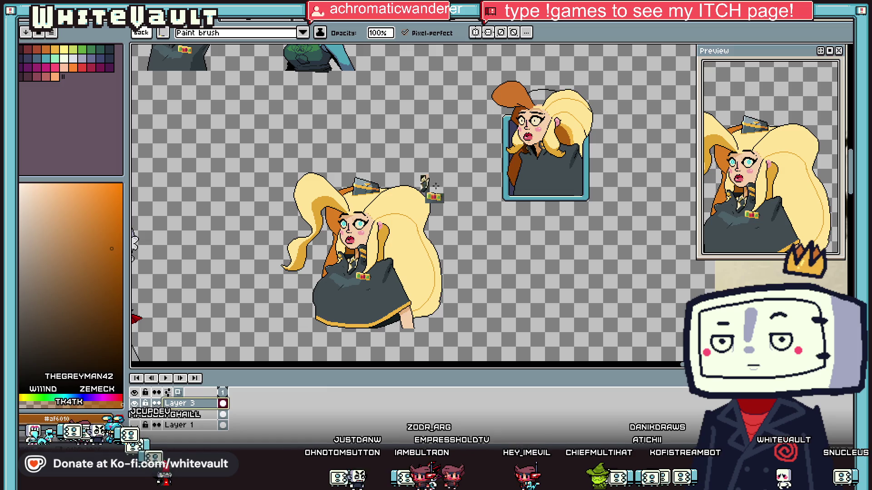
{"action": "key", "text": "Escape"}
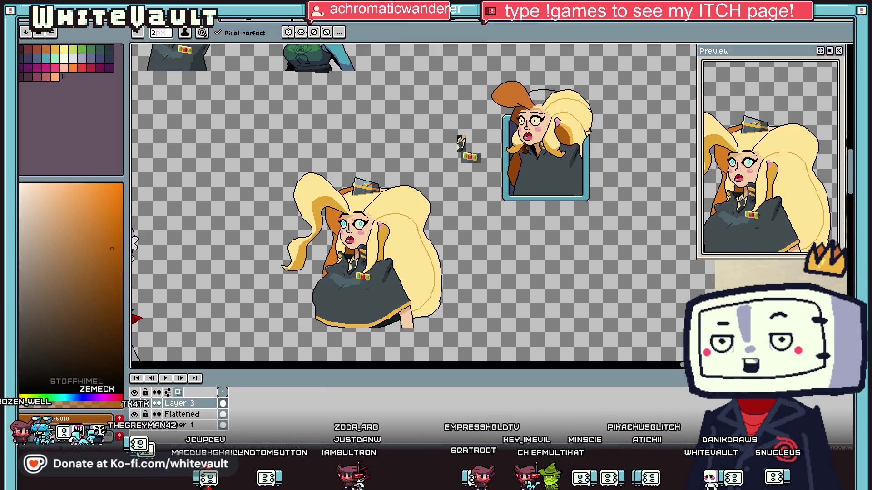
{"action": "key", "text": "w"}
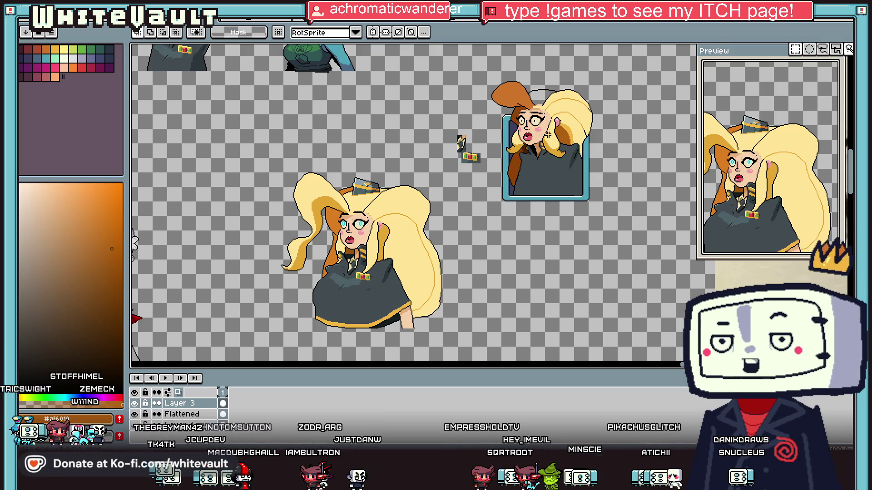
{"action": "scroll", "coordinate": [461, 141], "scroll_direction": "up", "scroll_amount": 4}
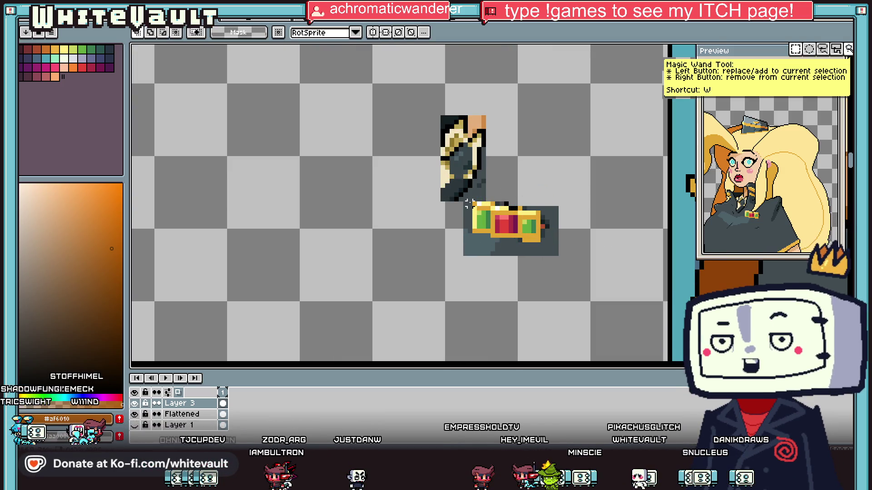
{"action": "left_click", "coordinate": [490, 245]}
{"action": "scroll", "coordinate": [572, 198], "scroll_direction": "down", "scroll_amount": 2}
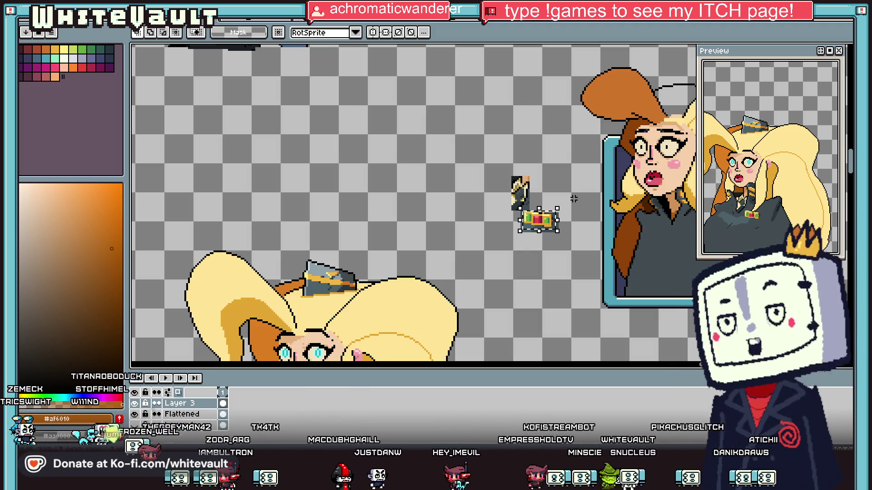
{"action": "left_click_drag", "start_coordinate": [541, 225], "coordinate": [542, 239]}
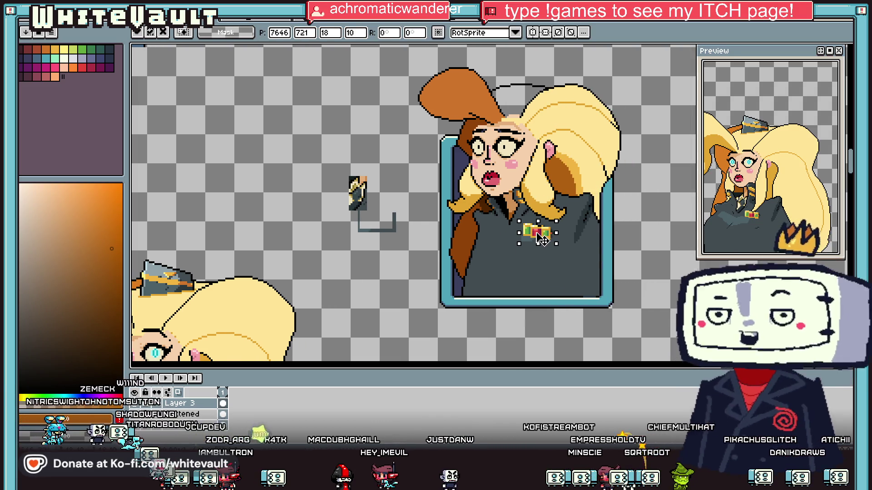
{"action": "left_click", "coordinate": [665, 287]}
Set the collar piece aside on empty canvas and sample the pale cream collar colour.
{"action": "scroll", "coordinate": [373, 216], "scroll_direction": "up", "scroll_amount": 2}
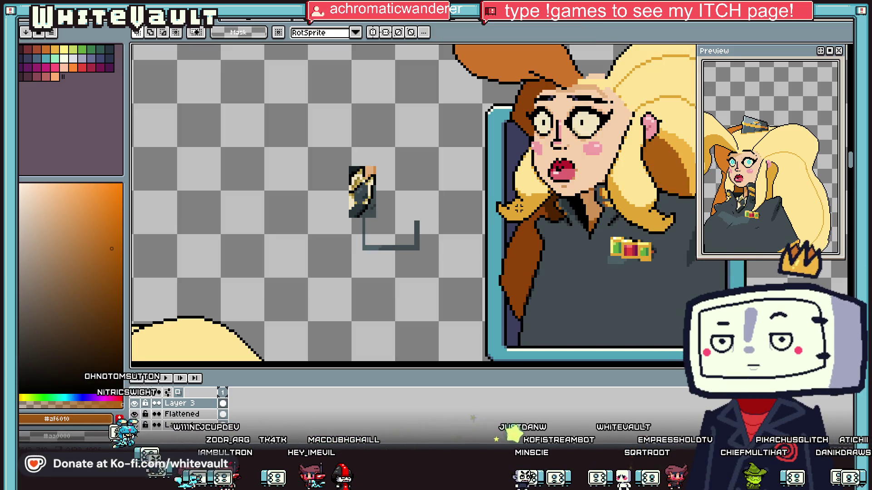
{"action": "scroll", "coordinate": [362, 180], "scroll_direction": "up", "scroll_amount": 1}
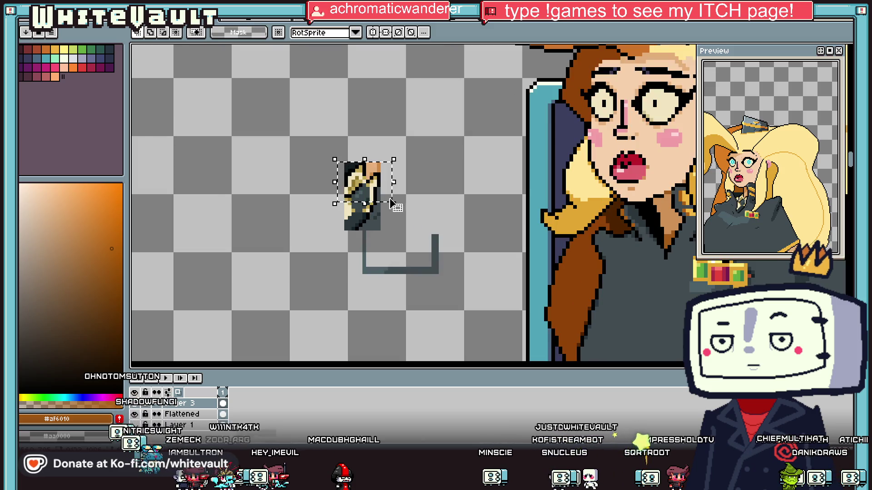
{"action": "scroll", "coordinate": [391, 193], "scroll_direction": "down", "scroll_amount": 1}
{"action": "mouse_move", "coordinate": [391, 192]}
{"action": "left_mouse_down"}
{"action": "mouse_move", "coordinate": [586, 222]}
{"action": "mouse_move", "coordinate": [614, 239]}
{"action": "mouse_move", "coordinate": [403, 263]}
{"action": "mouse_move", "coordinate": [452, 296]}
{"action": "left_mouse_up"}
{"action": "key", "text": "Return"}
{"action": "scroll", "coordinate": [634, 251], "scroll_direction": "down", "scroll_amount": 1}
{"action": "scroll", "coordinate": [635, 251], "scroll_direction": "up", "scroll_amount": 2}
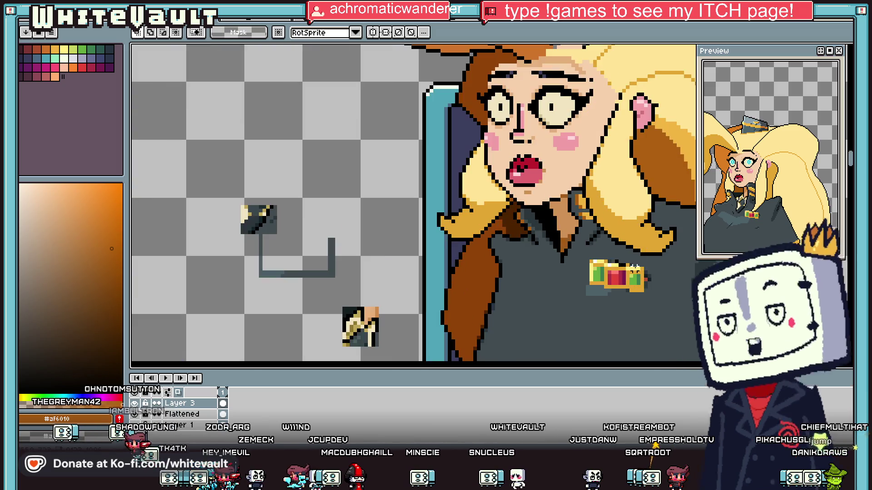
{"action": "key", "text": "i"}
{"action": "left_click", "coordinate": [372, 323]}
Add a light pixel to the uniform collar.
{"action": "key", "text": "b"}
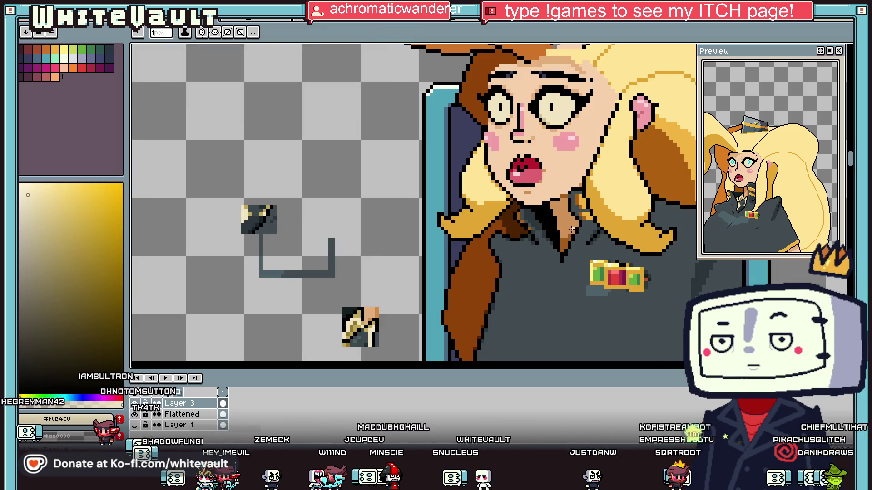
{"action": "scroll", "coordinate": [577, 231], "scroll_direction": "up", "scroll_amount": 1}
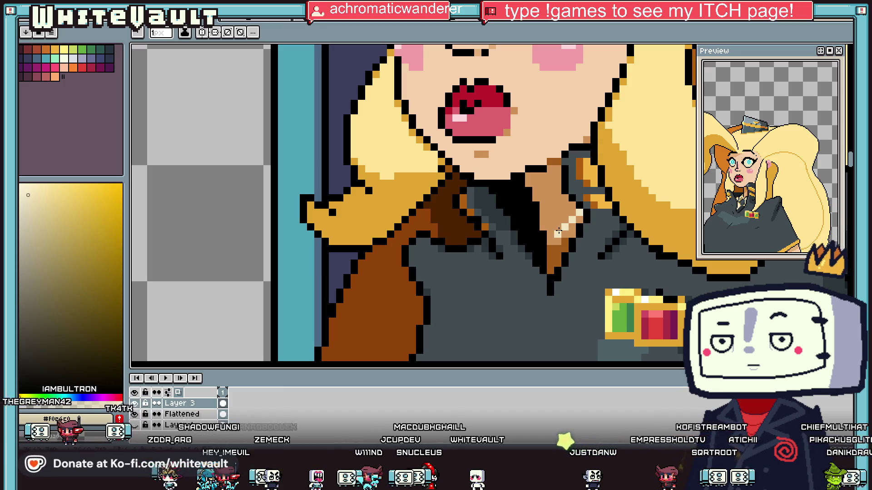
{"action": "left_click", "coordinate": [558, 232]}
{"action": "scroll", "coordinate": [563, 235], "scroll_direction": "up", "scroll_amount": 1}
{"action": "key", "text": "i"}
{"action": "scroll", "coordinate": [529, 233], "scroll_direction": "down", "scroll_amount": 3}
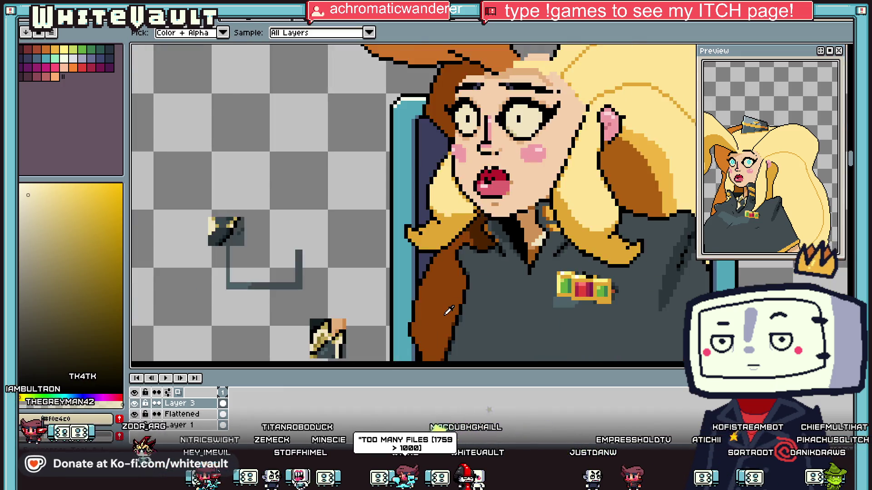
{"action": "key", "text": "b"}
{"action": "scroll", "coordinate": [496, 275], "scroll_direction": "up", "scroll_amount": 2}
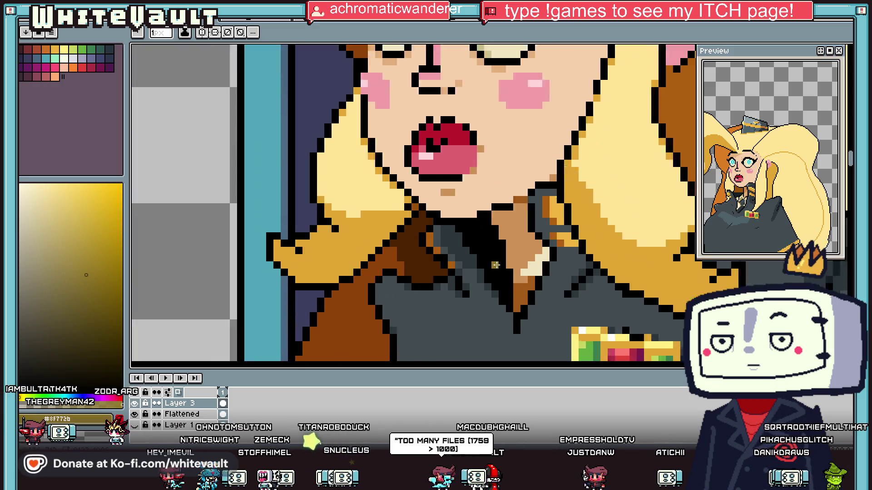
{"action": "scroll", "coordinate": [503, 301], "scroll_direction": "down", "scroll_amount": 3}
Pick the jacket's dark blue-grey and paint three collar pixels dark grey.
{"action": "key", "text": "i"}
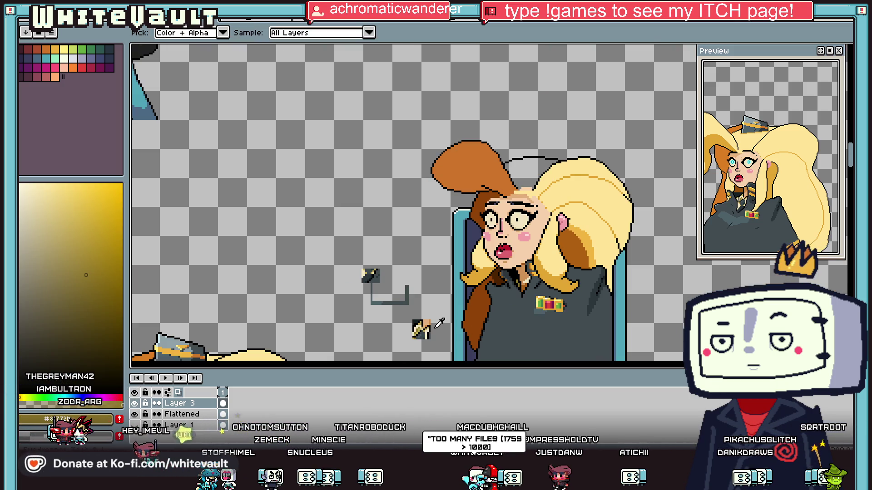
{"action": "left_click", "coordinate": [443, 320]}
{"action": "key", "text": "b"}
{"action": "scroll", "coordinate": [522, 285], "scroll_direction": "up", "scroll_amount": 2}
{"action": "scroll", "coordinate": [522, 285], "scroll_direction": "up", "scroll_amount": 1}
{"action": "left_click", "coordinate": [543, 282]}
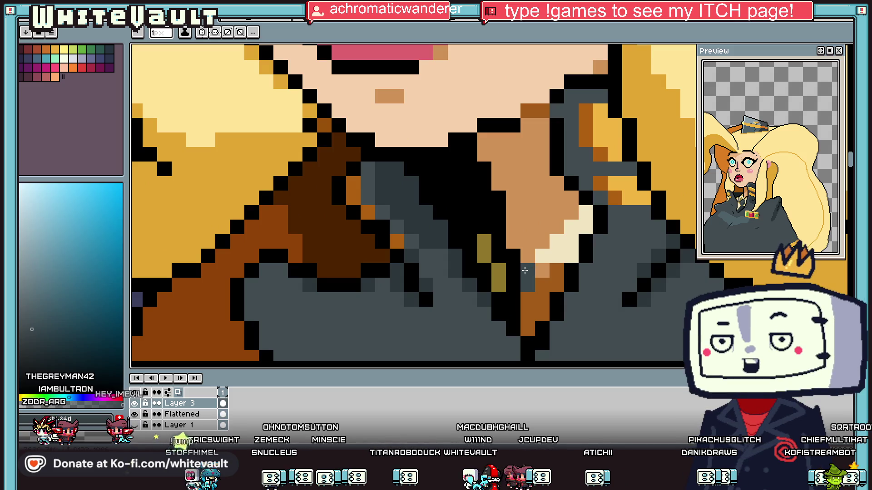
{"action": "key", "text": "i"}
{"action": "left_click", "coordinate": [642, 288]}
{"action": "left_click", "coordinate": [652, 295]}
{"action": "key", "text": "b"}
{"action": "left_click", "coordinate": [528, 300]}
{"action": "left_click", "coordinate": [542, 314]}
Repaint three orange collar pixels with the collar's olive colour.
{"action": "key", "text": "i"}
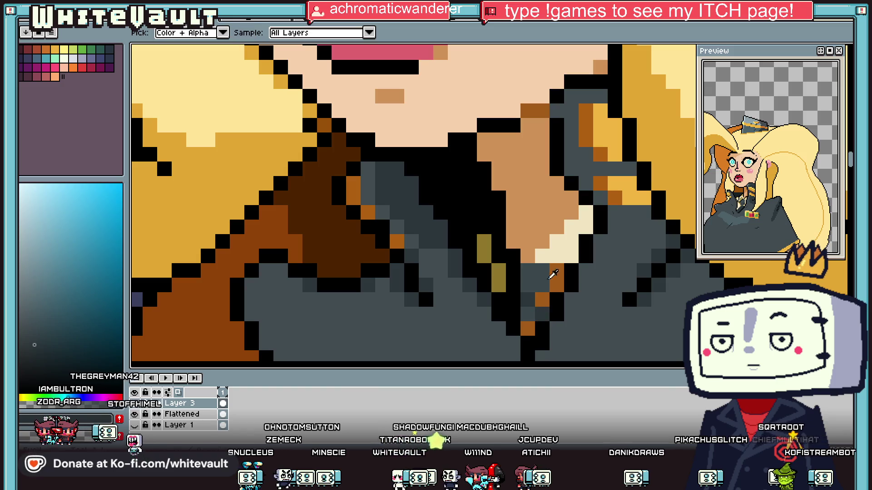
{"action": "left_click", "coordinate": [500, 271]}
{"action": "key", "text": "b"}
{"action": "left_click", "coordinate": [557, 278]}
{"action": "left_click", "coordinate": [542, 300]}
{"action": "left_click", "coordinate": [528, 328]}
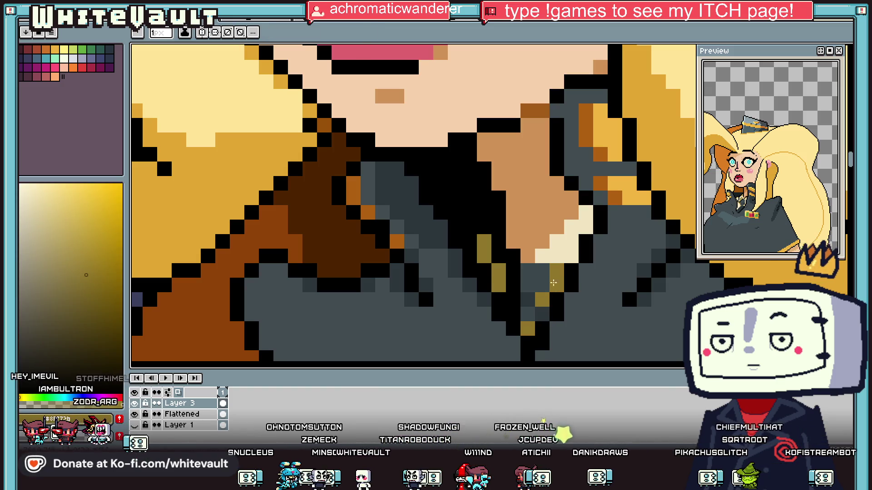
{"action": "left_click", "coordinate": [553, 255], "text": "alt"}
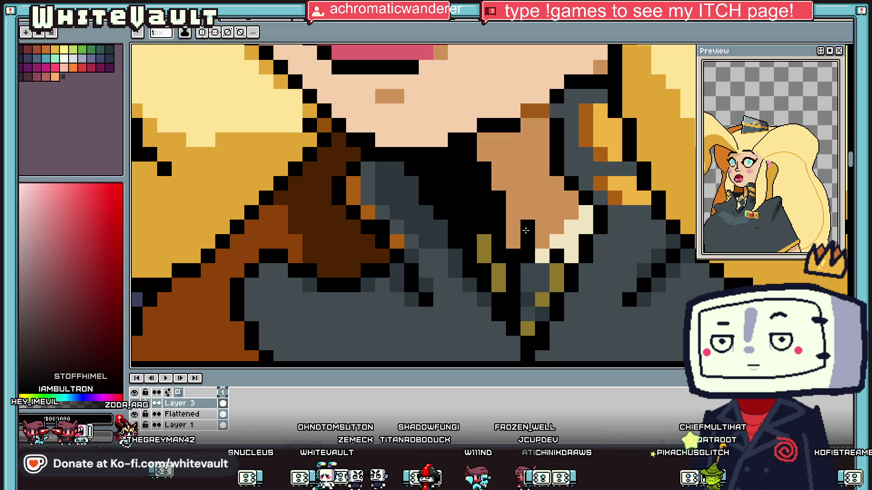
Add cream highlight pixels to the collar and neck, fixing one back to olive, then zoom out.
{"action": "left_click", "coordinate": [579, 210], "text": "alt"}
{"action": "left_click", "coordinate": [557, 212]}
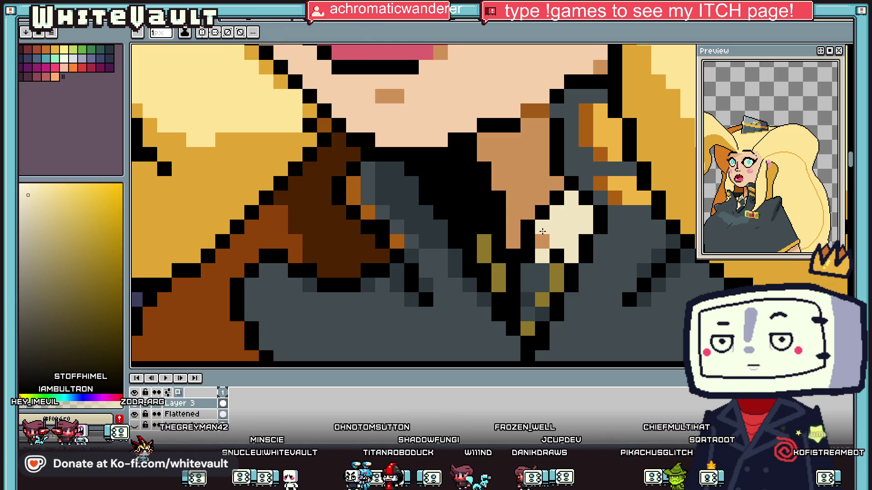
{"action": "left_click", "coordinate": [542, 240]}
{"action": "scroll", "coordinate": [545, 231], "scroll_direction": "down", "scroll_amount": 5}
{"action": "scroll", "coordinate": [558, 225], "scroll_direction": "up", "scroll_amount": 6}
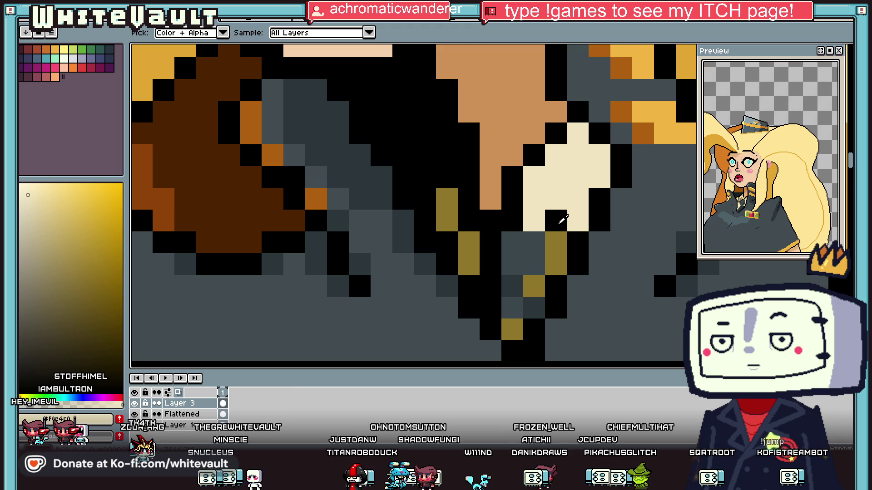
{"action": "left_click", "coordinate": [551, 239], "text": "alt"}
{"action": "left_click", "coordinate": [535, 226]}
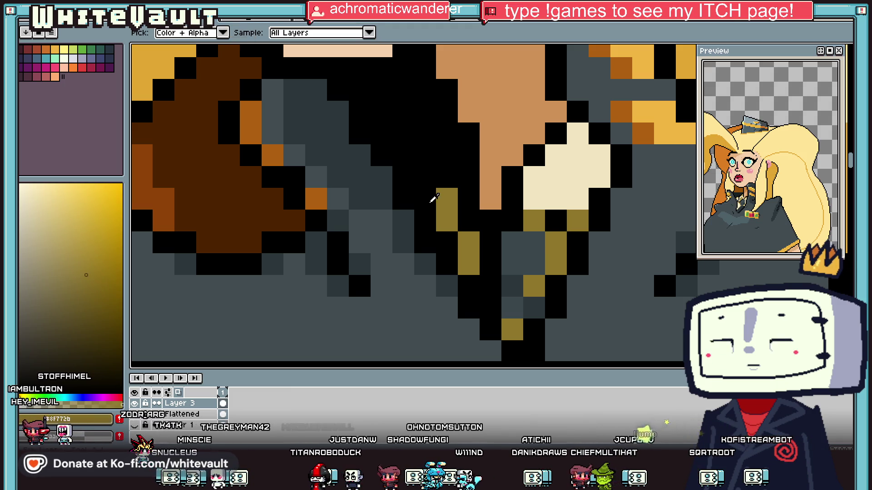
{"action": "left_click", "coordinate": [551, 185], "text": "alt"}
{"action": "left_click", "coordinate": [432, 169]}
{"action": "left_click", "coordinate": [534, 242]}
{"action": "scroll", "coordinate": [513, 273], "scroll_direction": "down", "scroll_amount": 5}
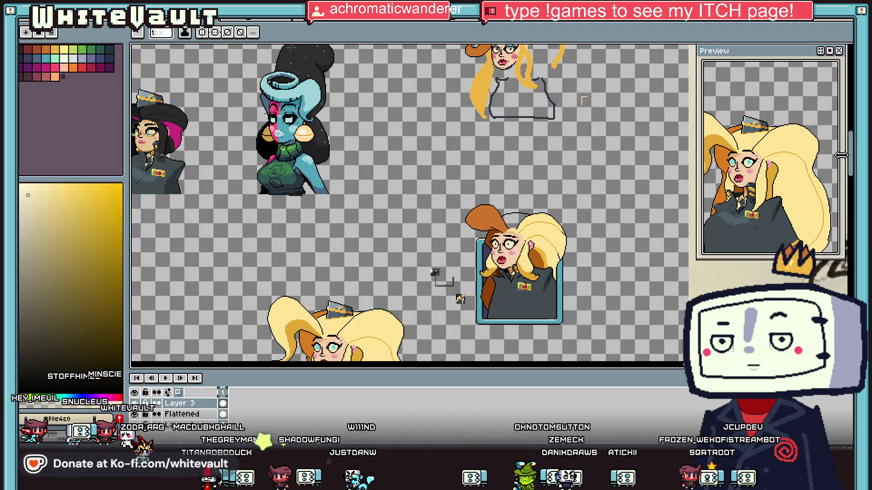
{"action": "scroll", "coordinate": [566, 169], "scroll_direction": "down", "scroll_amount": 2}
{"action": "scroll", "coordinate": [585, 83], "scroll_direction": "up", "scroll_amount": 2}
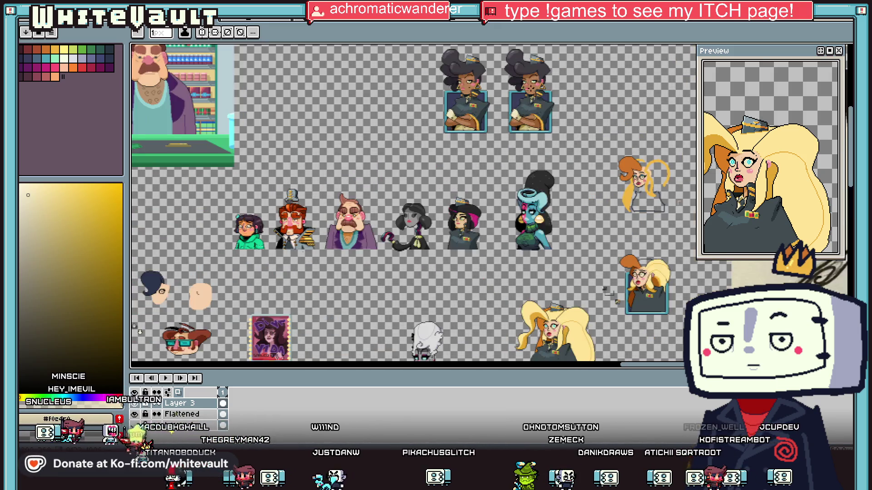
{"action": "scroll", "coordinate": [627, 255], "scroll_direction": "down", "scroll_amount": 2}
{"action": "scroll", "coordinate": [627, 255], "scroll_direction": "up", "scroll_amount": 2}
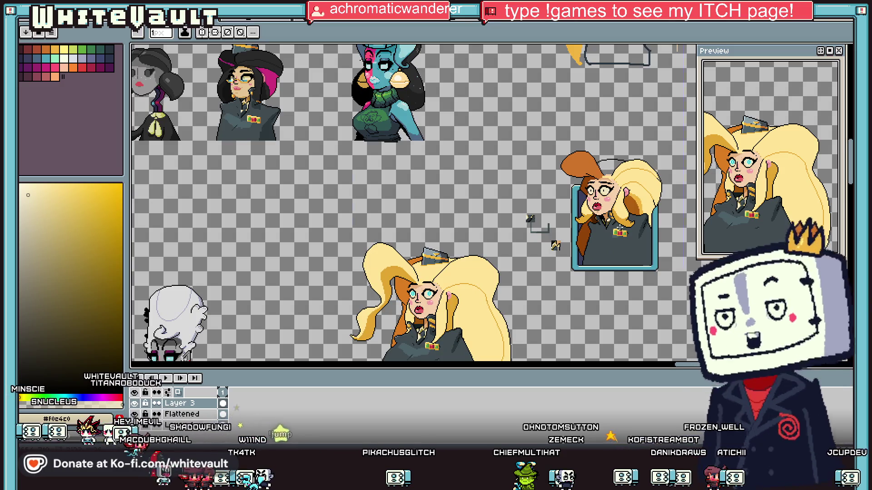
{"action": "key", "text": "v"}
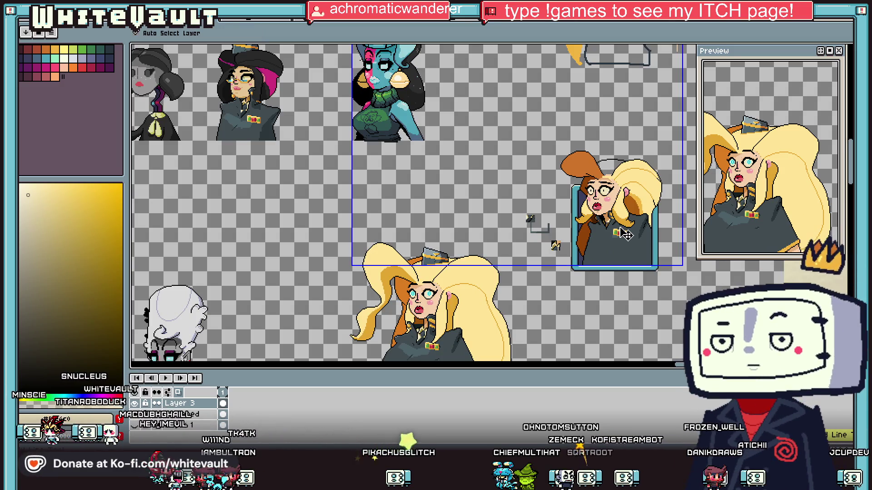
{"action": "key", "text": "b"}
{"action": "scroll", "coordinate": [603, 230], "scroll_direction": "up", "scroll_amount": 3}
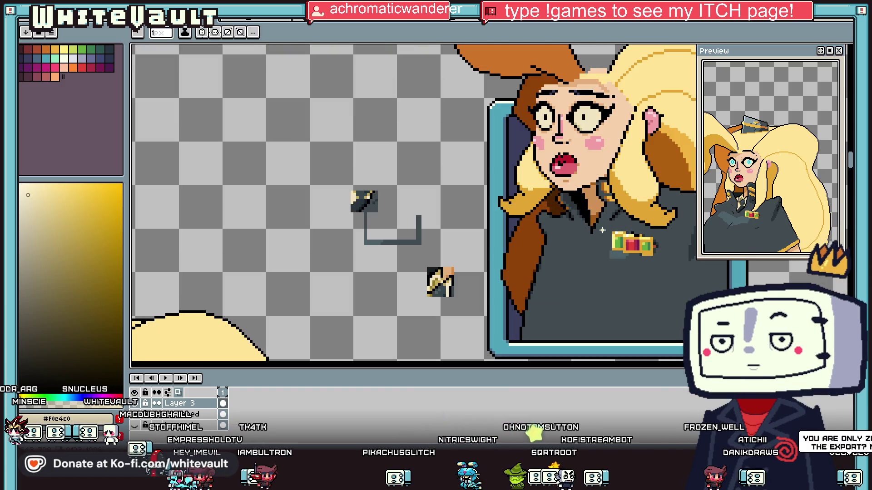
{"action": "scroll", "coordinate": [602, 231], "scroll_direction": "down", "scroll_amount": 3}
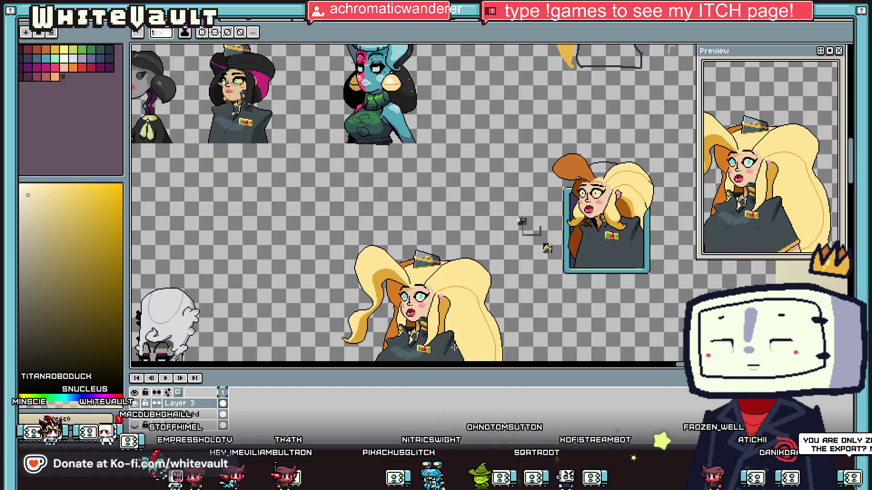
{"action": "key", "text": "i"}
{"action": "scroll", "coordinate": [411, 336], "scroll_direction": "up", "scroll_amount": 2}
{"action": "scroll", "coordinate": [500, 273], "scroll_direction": "down", "scroll_amount": 2}
{"action": "scroll", "coordinate": [563, 240], "scroll_direction": "up", "scroll_amount": 4}
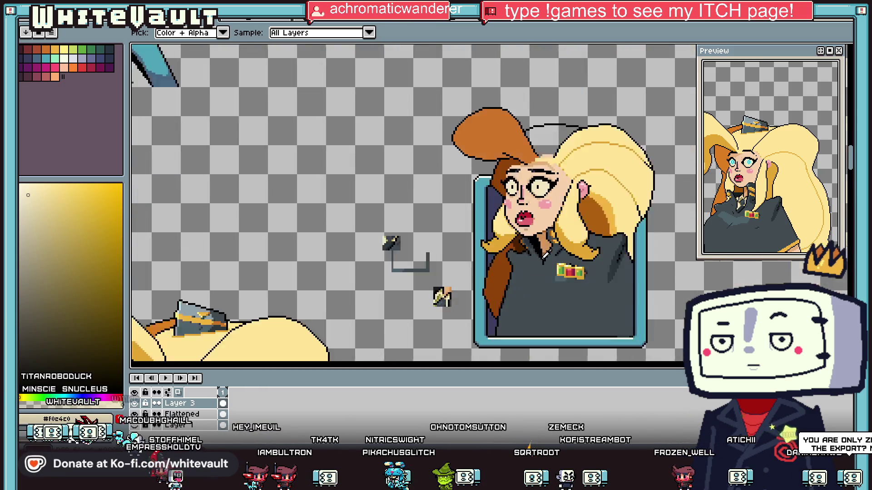
{"action": "key", "text": "b"}
{"action": "scroll", "coordinate": [564, 241], "scroll_direction": "up", "scroll_amount": 2}
{"action": "left_click_drag", "start_coordinate": [569, 204], "coordinate": [534, 233]}
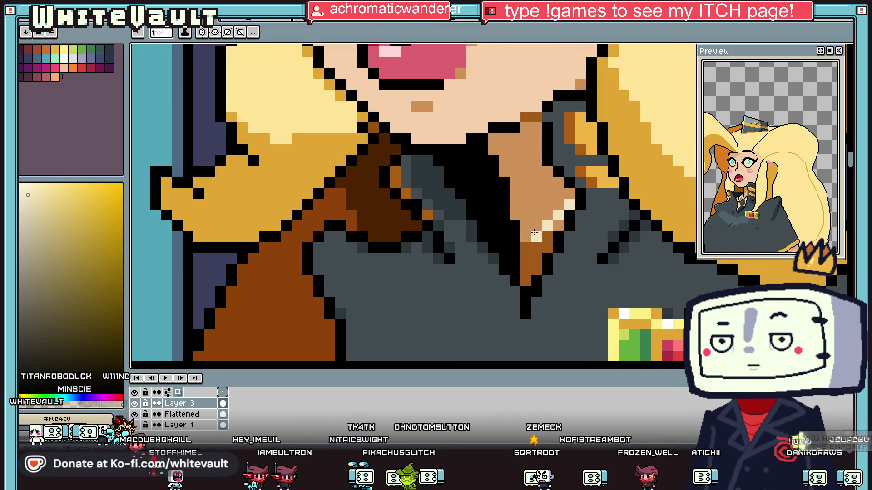
Paint a collar pixel with the uniform's dark grey.
{"action": "key", "text": "i"}
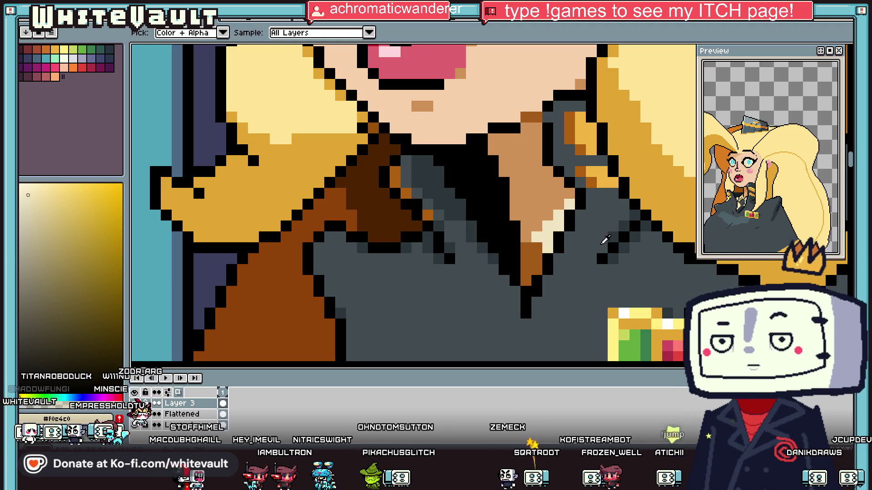
{"action": "left_click", "coordinate": [631, 239]}
{"action": "key", "text": "b"}
{"action": "left_click", "coordinate": [536, 258]}
{"action": "scroll", "coordinate": [536, 253], "scroll_direction": "up", "scroll_amount": 1}
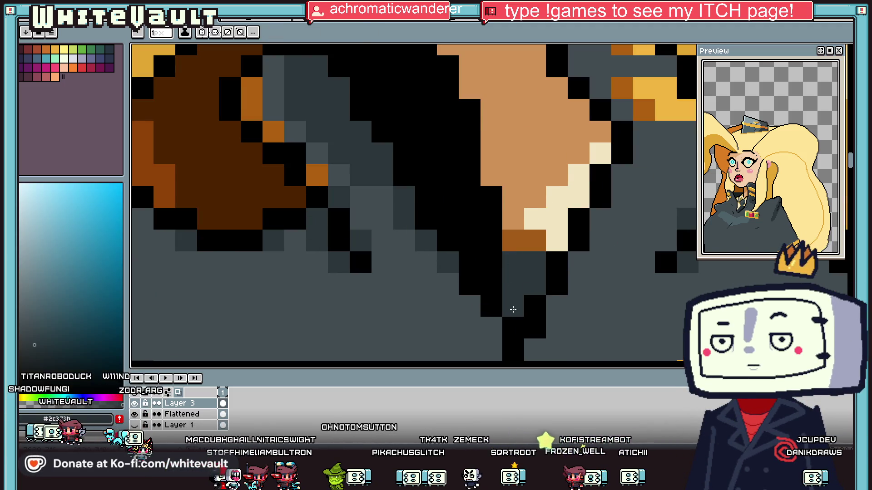
Paint a dark olive pixel and extend an olive stroke down the collar edge.
{"action": "key", "text": "i"}
{"action": "left_click", "coordinate": [540, 217]}
{"action": "key", "text": "b"}
{"action": "left_click", "coordinate": [534, 240]}
{"action": "key", "text": "i"}
{"action": "key", "text": "b"}
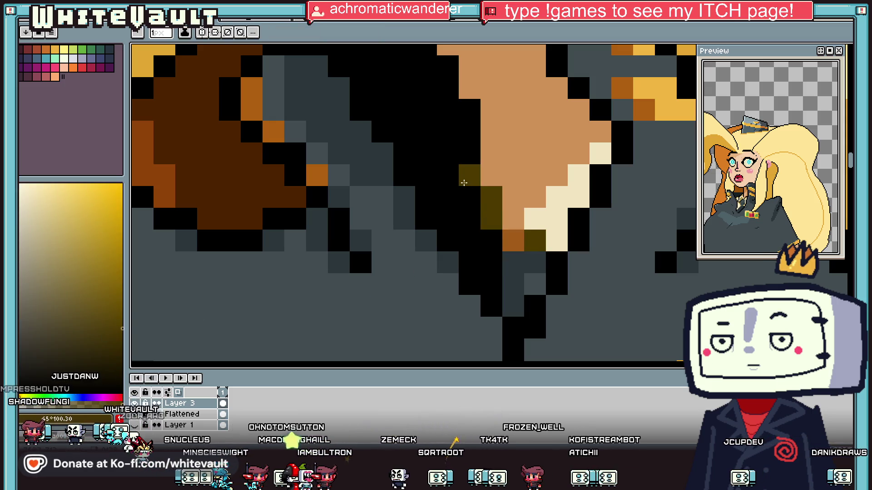
{"action": "left_click_drag", "start_coordinate": [463, 182], "coordinate": [469, 236]}
{"action": "scroll", "coordinate": [452, 240], "scroll_direction": "down", "scroll_amount": 3}
Paint an outline pixel black and two more collar pixels olive.
{"action": "key", "text": "i"}
{"action": "left_click", "coordinate": [452, 239]}
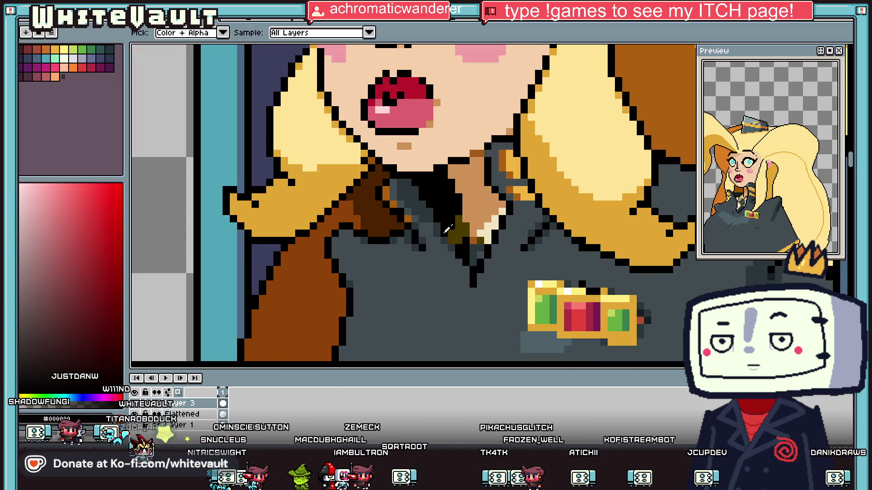
{"action": "key", "text": "b"}
{"action": "scroll", "coordinate": [466, 266], "scroll_direction": "up", "scroll_amount": 3}
{"action": "left_click", "coordinate": [466, 265]}
{"action": "key", "text": "i"}
{"action": "left_click", "coordinate": [481, 201]}
{"action": "key", "text": "b"}
{"action": "left_click_drag", "start_coordinate": [466, 178], "coordinate": [466, 200]}
Paint a collar pixel black and add light cream pixels to the collar tip.
{"action": "key", "text": "i"}
{"action": "left_click", "coordinate": [487, 132]}
{"action": "key", "text": "b"}
{"action": "left_click", "coordinate": [492, 177]}
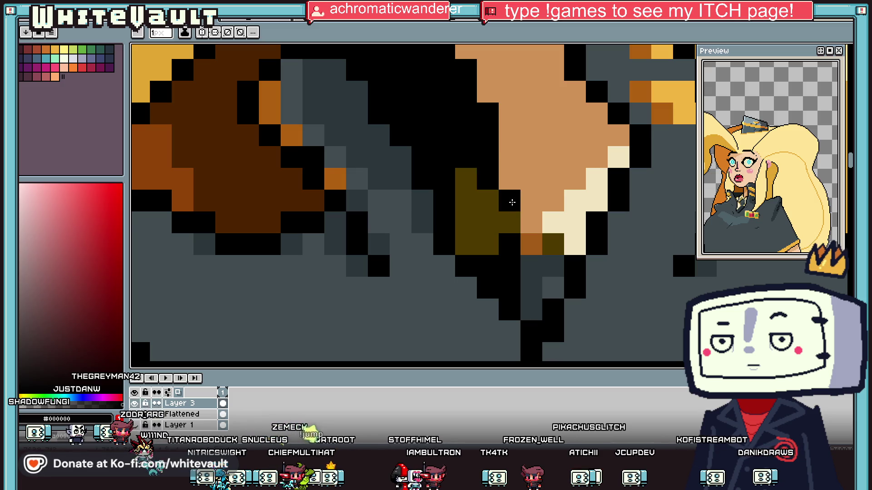
{"action": "scroll", "coordinate": [512, 202], "scroll_direction": "down", "scroll_amount": 10}
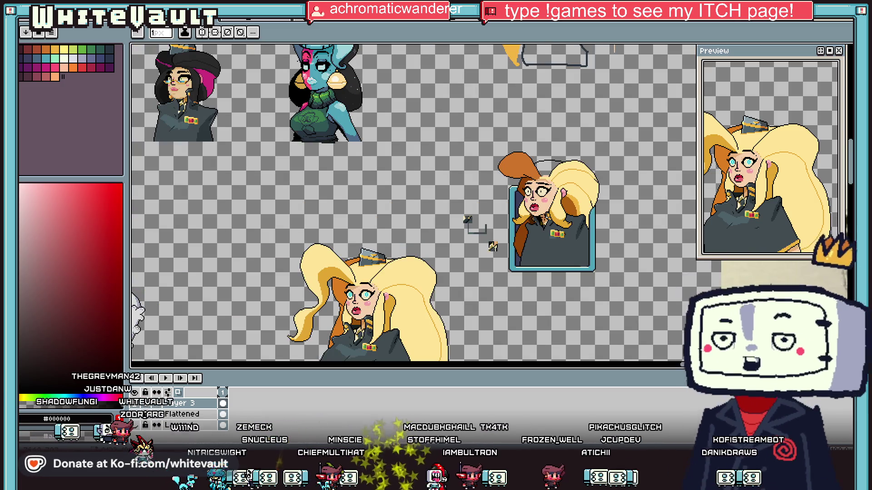
{"action": "scroll", "coordinate": [493, 246], "scroll_direction": "up", "scroll_amount": 10}
{"action": "key", "text": "i"}
{"action": "left_click", "coordinate": [536, 232]}
{"action": "key", "text": "b"}
{"action": "left_click_drag", "start_coordinate": [548, 222], "coordinate": [559, 210]}
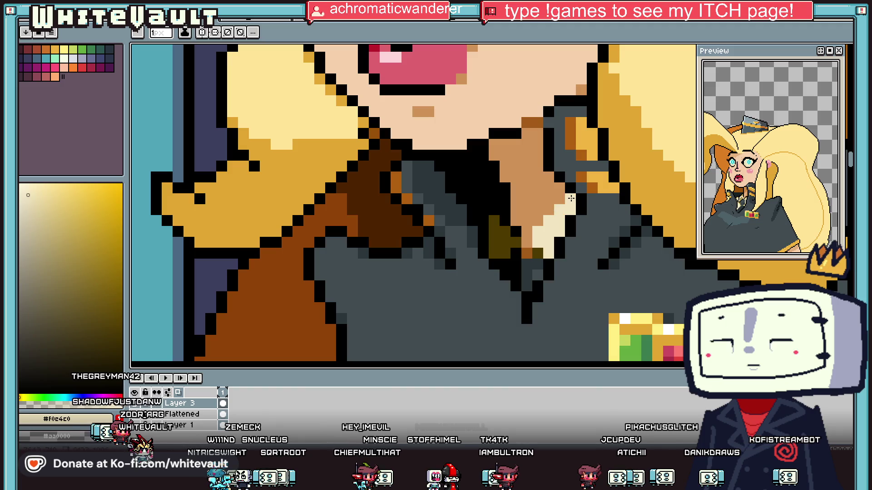
Paint the orange and grey collar pixels black with outline colour.
{"action": "left_click", "coordinate": [562, 195], "text": "alt"}
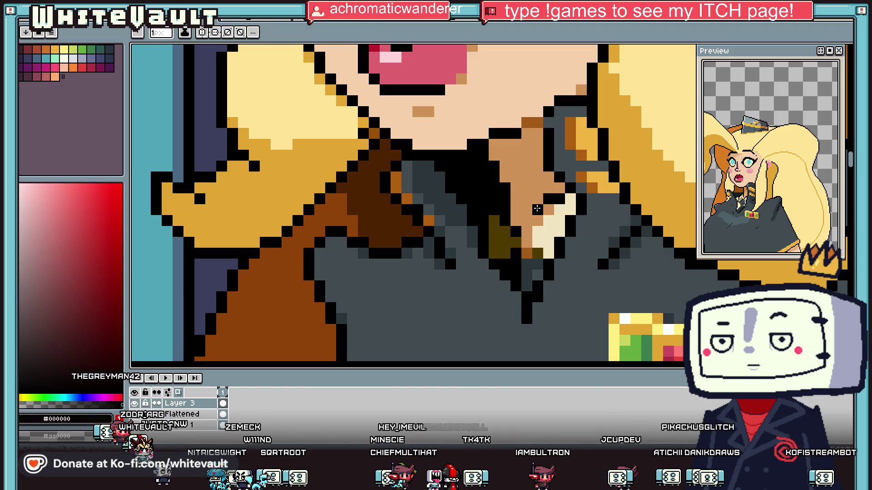
{"action": "left_click", "coordinate": [521, 219], "text": "alt"}
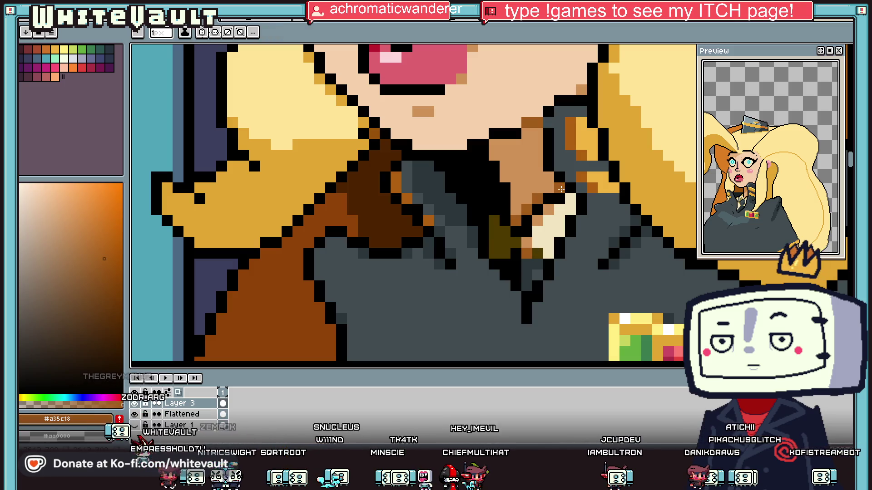
{"action": "left_click", "coordinate": [553, 213], "text": "alt"}
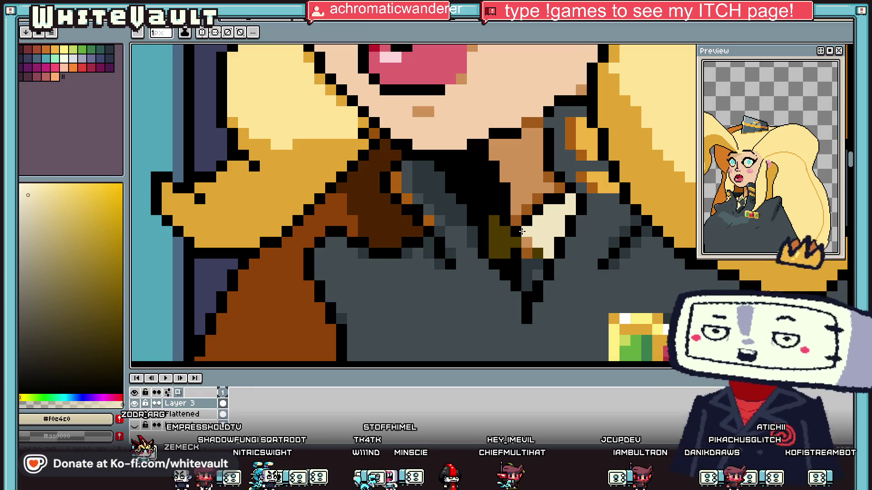
{"action": "scroll", "coordinate": [532, 228], "scroll_direction": "down", "scroll_amount": 3}
{"action": "scroll", "coordinate": [533, 228], "scroll_direction": "up", "scroll_amount": 3}
{"action": "left_click", "coordinate": [507, 233], "text": "alt"}
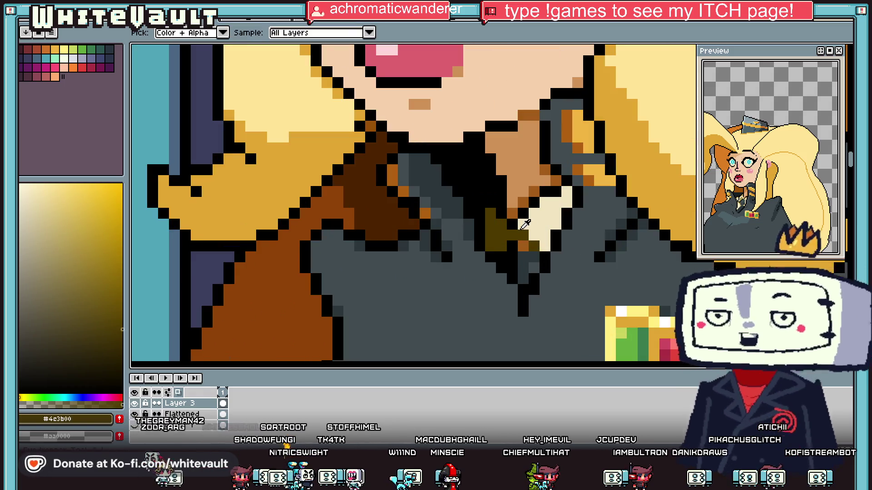
{"action": "scroll", "coordinate": [507, 233], "scroll_direction": "up", "scroll_amount": 3}
{"action": "left_click", "coordinate": [526, 262]}
{"action": "left_click", "coordinate": [548, 283]}
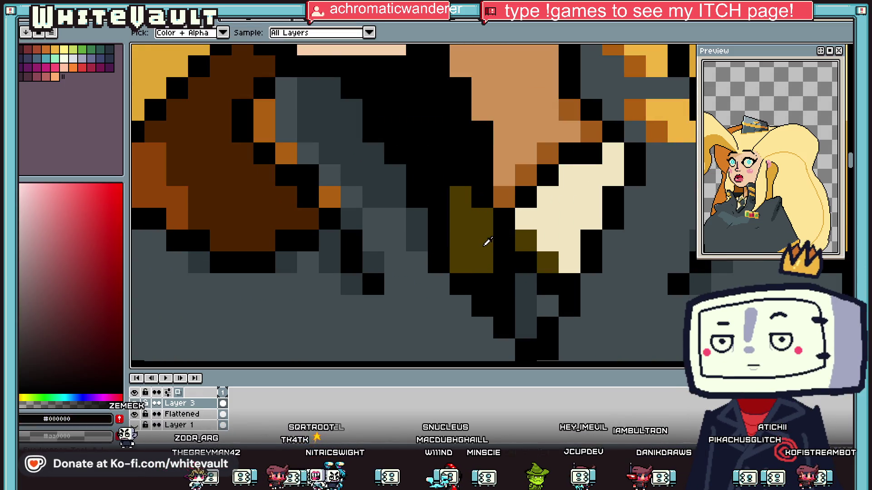
{"action": "scroll", "coordinate": [487, 267], "scroll_direction": "down", "scroll_amount": 4}
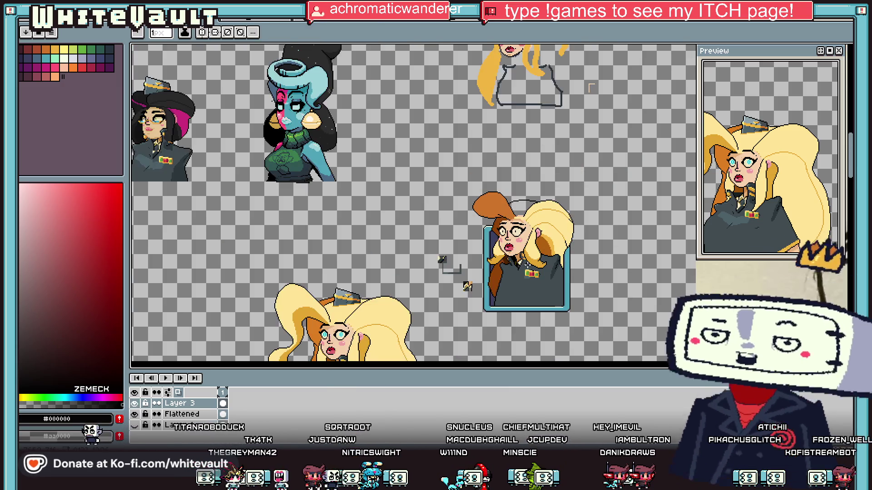
{"action": "scroll", "coordinate": [550, 246], "scroll_direction": "up", "scroll_amount": 3}
{"action": "scroll", "coordinate": [551, 246], "scroll_direction": "down", "scroll_amount": 1}
Eyedrop the jacket's dark grey #414d52 as the current drawing colour.
{"action": "left_click", "coordinate": [556, 238], "text": "alt"}
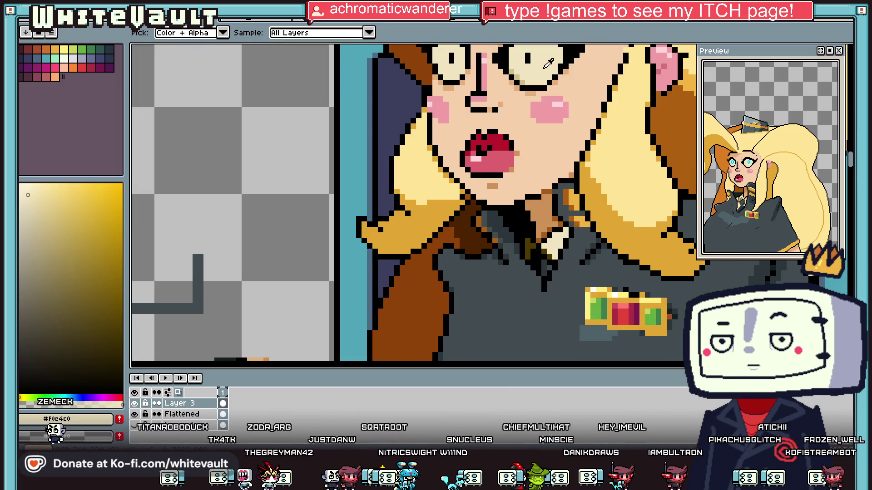
{"action": "scroll", "coordinate": [558, 237], "scroll_direction": "up", "scroll_amount": 2}
{"action": "scroll", "coordinate": [559, 236], "scroll_direction": "down", "scroll_amount": 2}
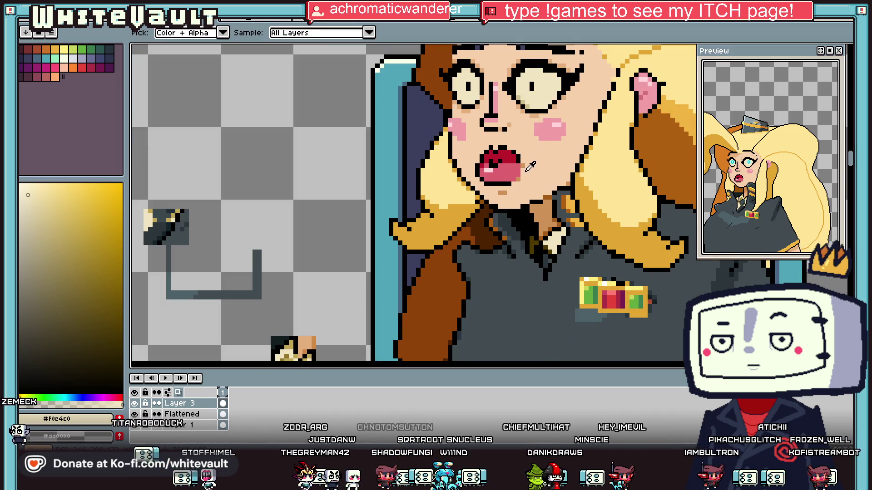
{"action": "scroll", "coordinate": [536, 142], "scroll_direction": "down", "scroll_amount": 2}
{"action": "scroll", "coordinate": [545, 108], "scroll_direction": "up", "scroll_amount": 3}
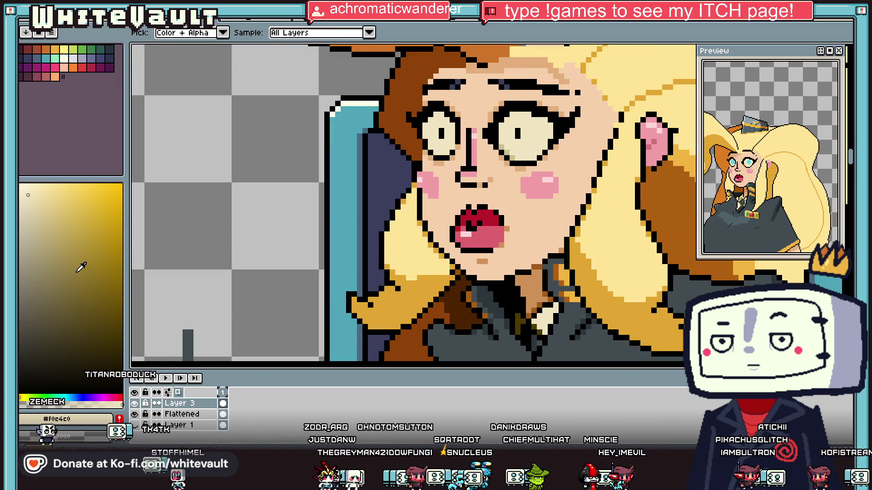
{"action": "scroll", "coordinate": [522, 125], "scroll_direction": "up", "scroll_amount": 1}
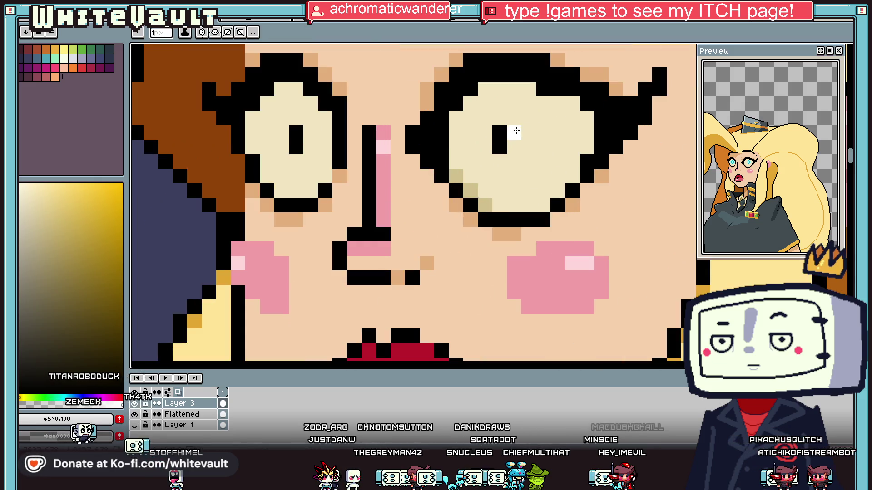
{"action": "scroll", "coordinate": [407, 130], "scroll_direction": "down", "scroll_amount": 3}
{"action": "scroll", "coordinate": [408, 130], "scroll_direction": "down", "scroll_amount": 2}
{"action": "scroll", "coordinate": [409, 182], "scroll_direction": "up", "scroll_amount": 1}
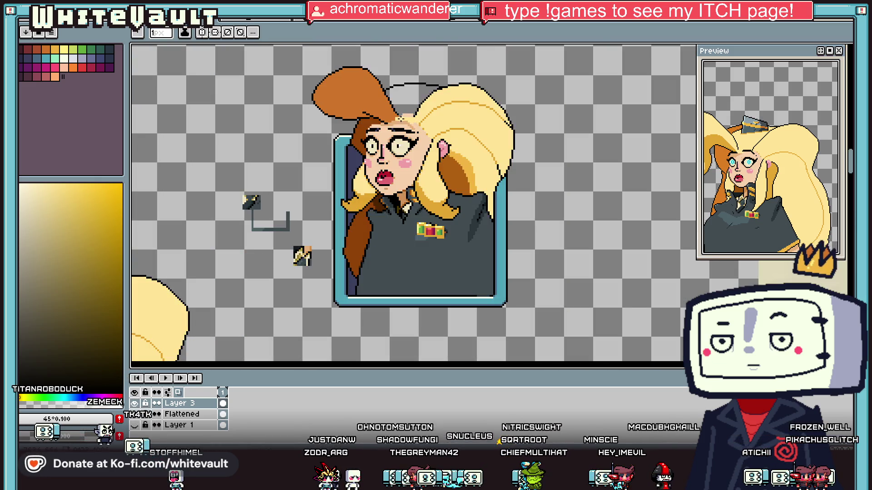
{"action": "key", "text": "alt"}
{"action": "scroll", "coordinate": [411, 218], "scroll_direction": "down", "scroll_amount": 1}
{"action": "scroll", "coordinate": [387, 232], "scroll_direction": "up", "scroll_amount": 2}
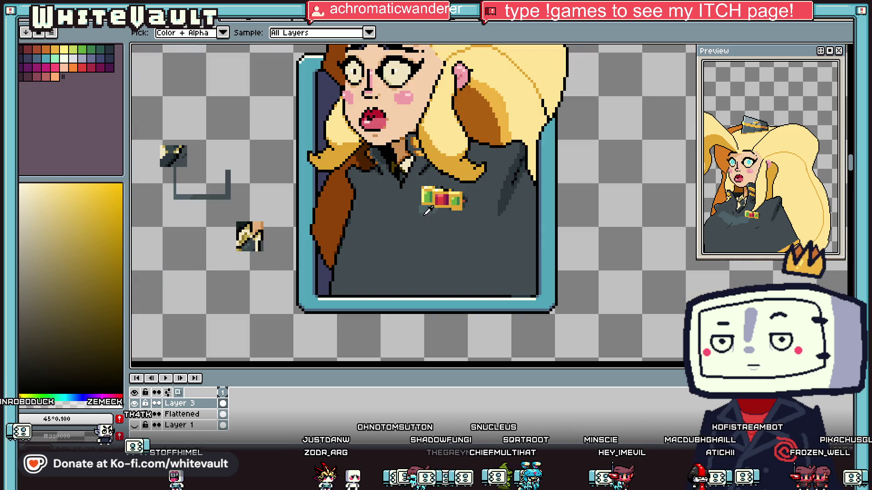
{"action": "left_click", "coordinate": [387, 232], "text": "alt"}
Eyedrop lighter grey #4d6169 and draw a 2px curved band across the jacket under the medals.
{"action": "scroll", "coordinate": [387, 232], "scroll_direction": "up", "scroll_amount": 1}
{"action": "key", "text": "alt"}
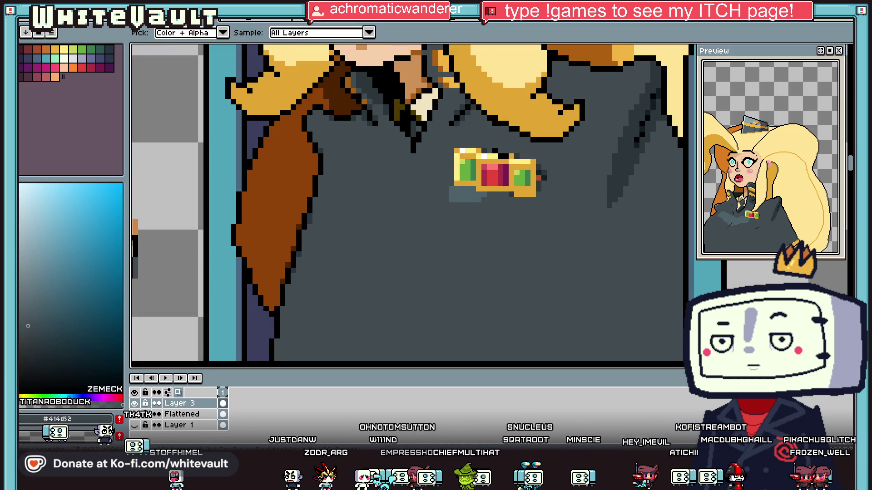
{"action": "left_click", "coordinate": [471, 193], "text": "alt"}
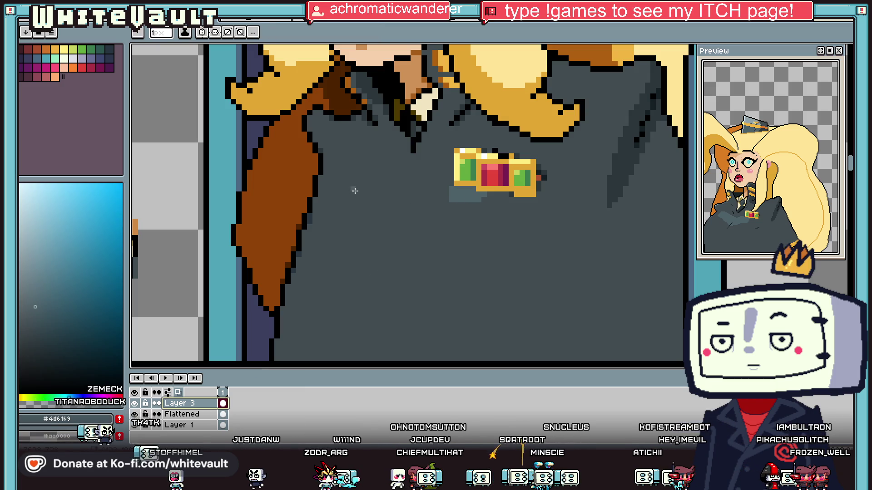
{"action": "key", "text": "plus"}
{"action": "mouse_move", "coordinate": [341, 184]}
{"action": "left_mouse_down"}
{"action": "mouse_move", "coordinate": [386, 213]}
{"action": "mouse_move", "coordinate": [452, 194]}
{"action": "left_mouse_up"}
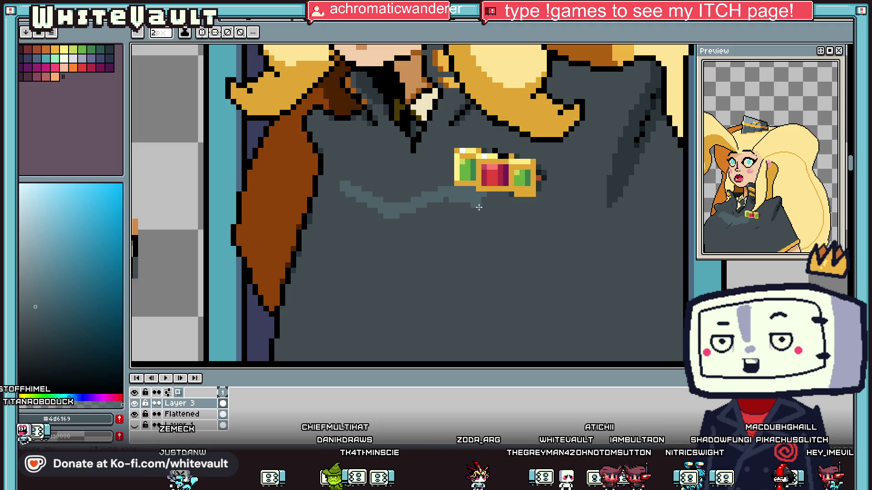
{"action": "mouse_move", "coordinate": [487, 215]}
{"action": "left_mouse_down"}
{"action": "mouse_move", "coordinate": [389, 248]}
{"action": "mouse_move", "coordinate": [342, 223]}
{"action": "mouse_move", "coordinate": [346, 196]}
{"action": "left_mouse_up"}
{"action": "key", "text": "g"}
{"action": "scroll", "coordinate": [403, 228], "scroll_direction": "down", "scroll_amount": 4}
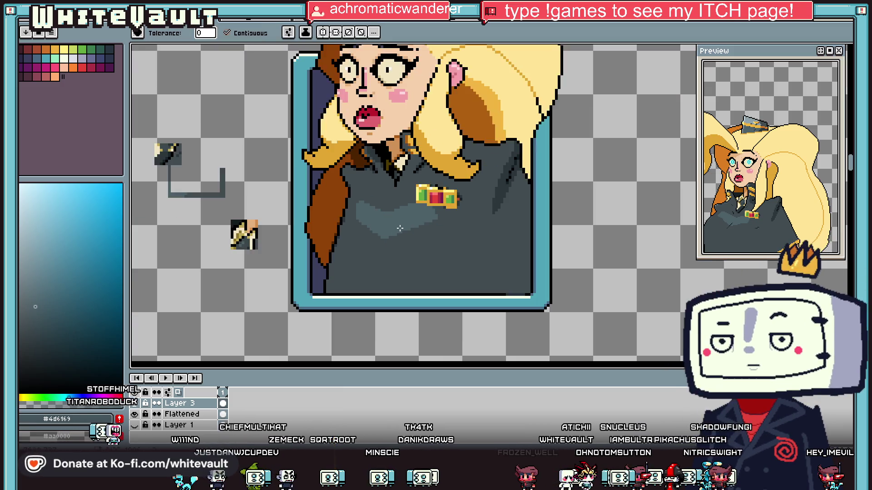
{"action": "scroll", "coordinate": [358, 242], "scroll_direction": "up", "scroll_amount": 2}
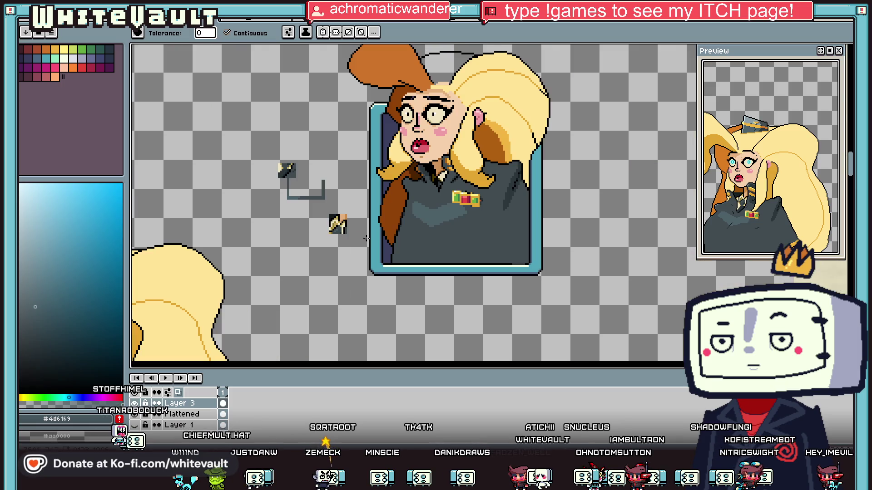
{"action": "scroll", "coordinate": [391, 241], "scroll_direction": "up", "scroll_amount": 1}
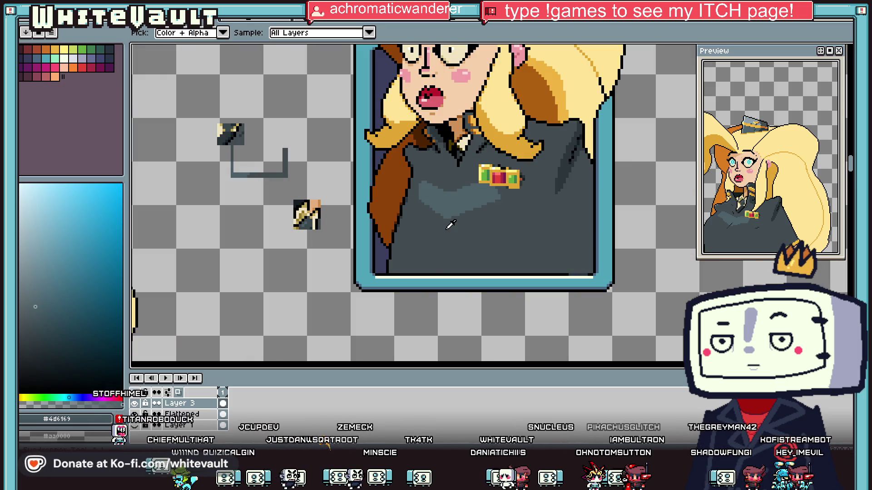
{"action": "scroll", "coordinate": [454, 202], "scroll_direction": "up", "scroll_amount": 3}
{"action": "key", "text": "b"}
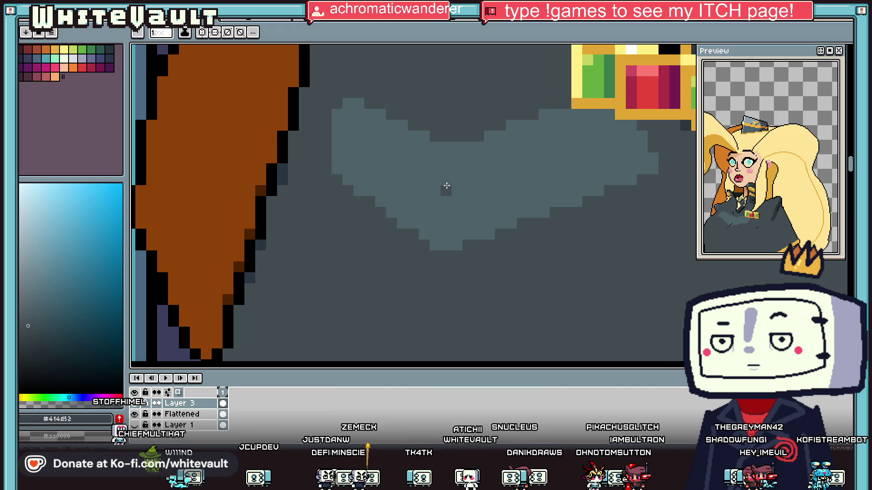
{"action": "scroll", "coordinate": [434, 226], "scroll_direction": "down", "scroll_amount": 5}
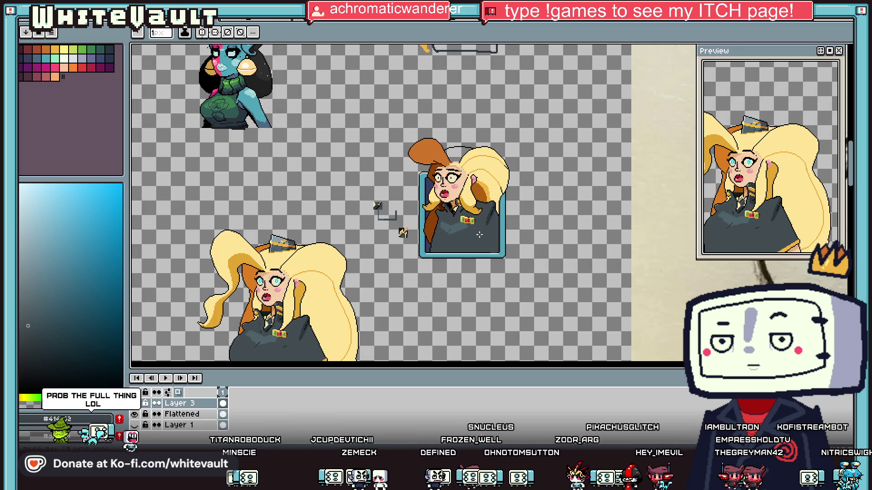
Fill the gap between ear and hair with the hair's yellow and the area behind the hair brown.
{"action": "scroll", "coordinate": [458, 159], "scroll_direction": "up", "scroll_amount": 4}
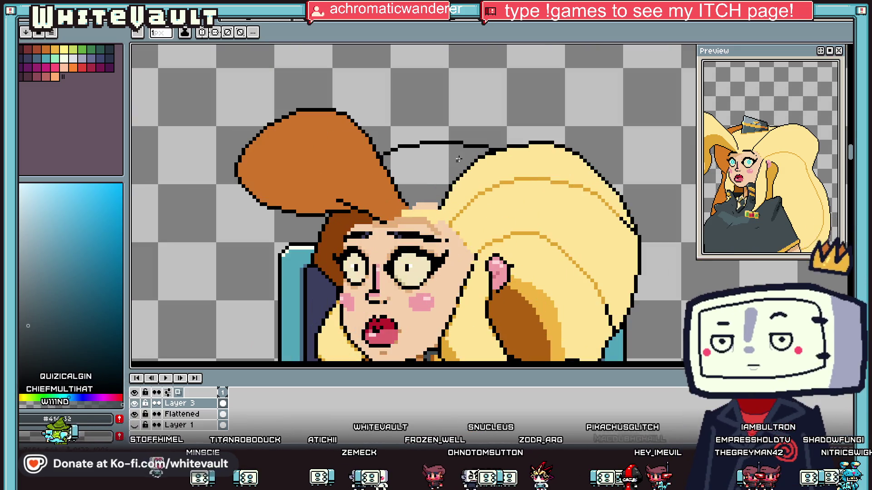
{"action": "left_click", "coordinate": [460, 182], "text": "alt"}
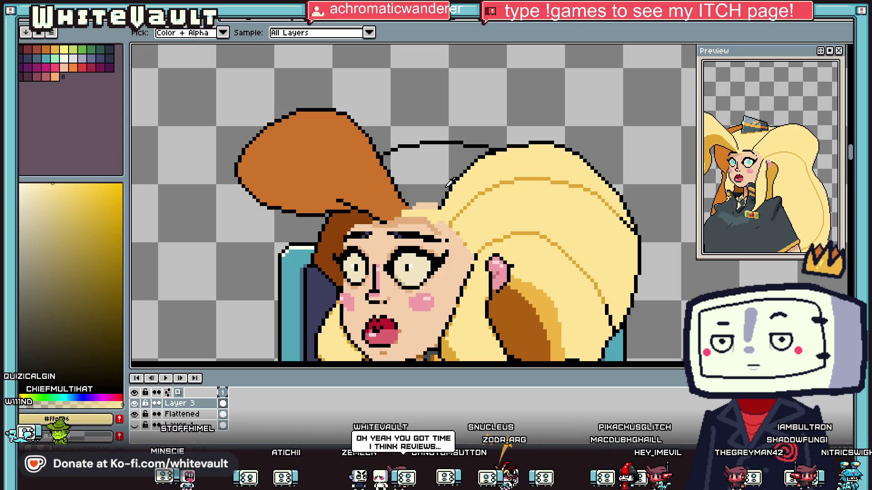
{"action": "left_click", "coordinate": [443, 184]}
{"action": "scroll", "coordinate": [423, 195], "scroll_direction": "down", "scroll_amount": 4}
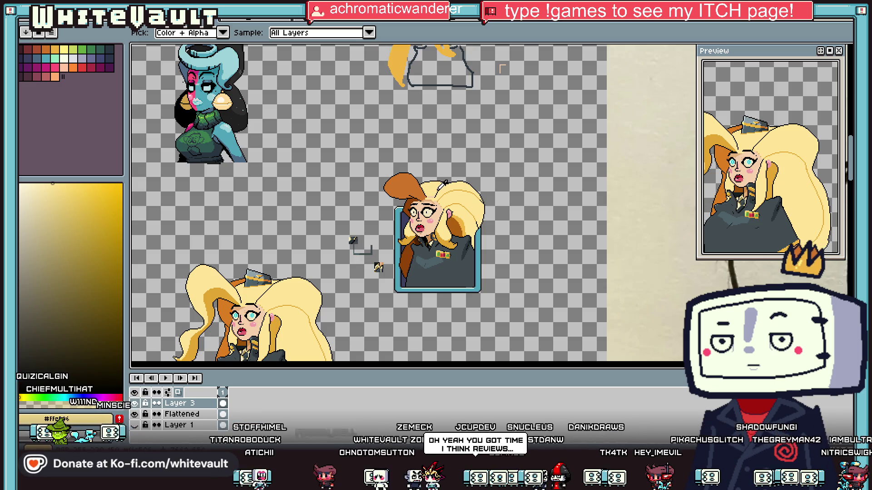
{"action": "scroll", "coordinate": [436, 191], "scroll_direction": "up", "scroll_amount": 3}
{"action": "left_click", "coordinate": [377, 210], "text": "alt"}
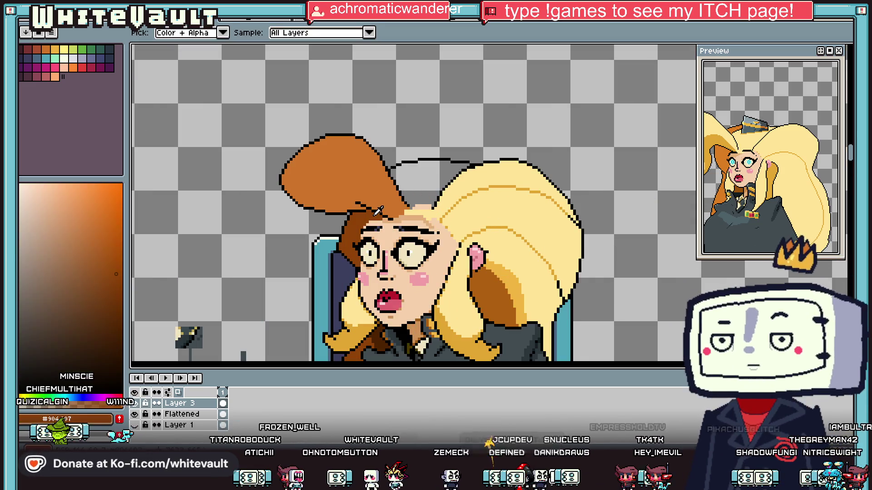
{"action": "key", "text": "b"}
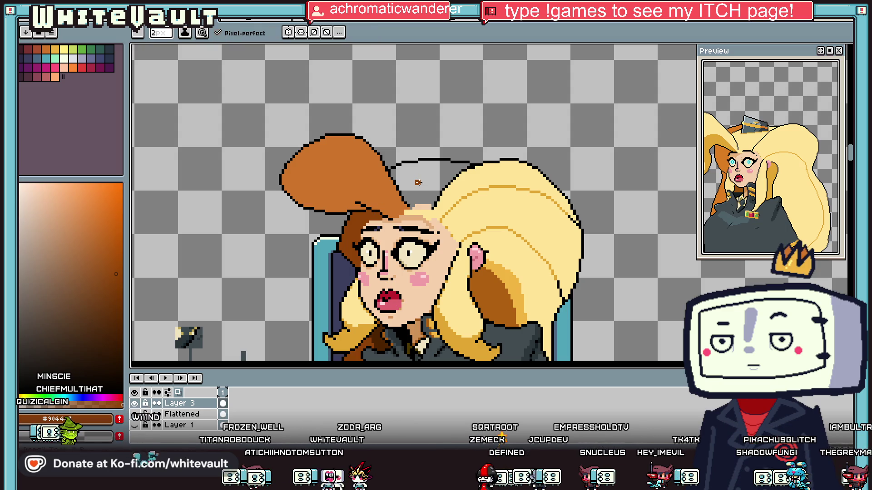
{"action": "key", "text": "g"}
{"action": "left_click", "coordinate": [417, 182]}
{"action": "scroll", "coordinate": [418, 182], "scroll_direction": "down", "scroll_amount": 5}
{"action": "scroll", "coordinate": [428, 182], "scroll_direction": "up", "scroll_amount": 5}
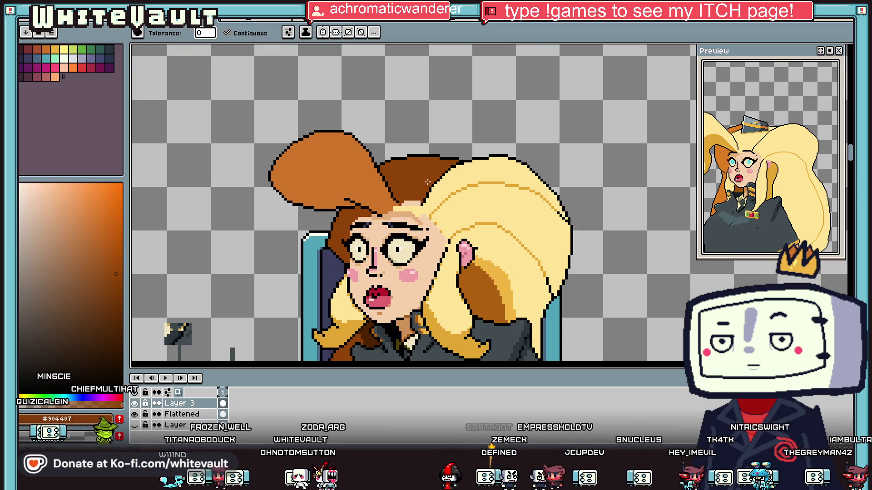
{"action": "scroll", "coordinate": [401, 200], "scroll_direction": "up", "scroll_amount": 2}
Draw a light yellow #ffe596 diagonal hairline edge and fill the enclosed hair area yellow.
{"action": "key", "text": "i"}
{"action": "left_click", "coordinate": [469, 183]}
{"action": "key", "text": "b"}
{"action": "left_click", "coordinate": [392, 177]}
{"action": "scroll", "coordinate": [392, 177], "scroll_direction": "up", "scroll_amount": 2}
{"action": "left_click_drag", "start_coordinate": [405, 139], "coordinate": [599, 108]}
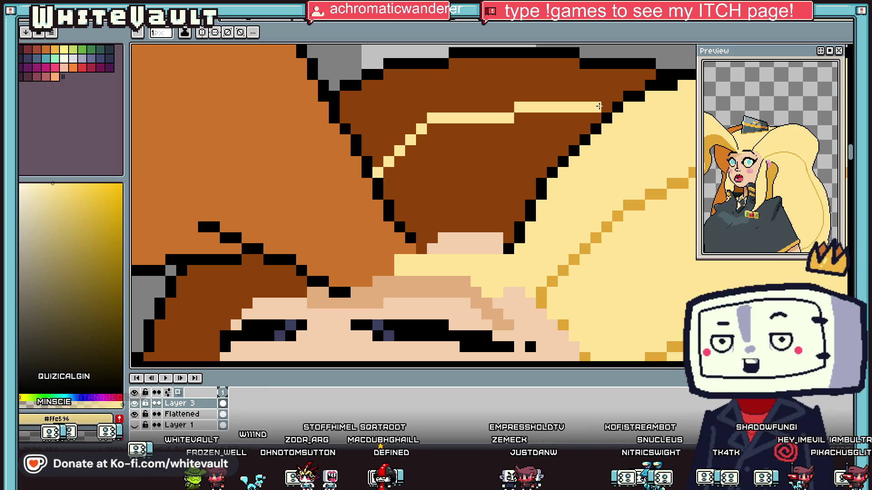
{"action": "key", "text": "g"}
{"action": "left_click", "coordinate": [512, 166]}
Draw a black outline along the hair's top edge, extending it diagonally down-left.
{"action": "key", "text": "i"}
{"action": "left_click", "coordinate": [508, 249]}
{"action": "key", "text": "b"}
{"action": "scroll", "coordinate": [508, 249], "scroll_direction": "down", "scroll_amount": 3}
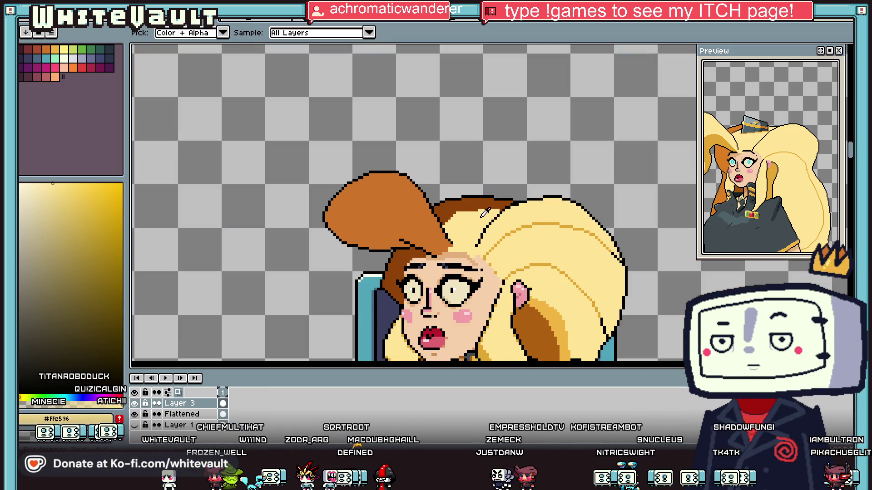
{"action": "scroll", "coordinate": [504, 210], "scroll_direction": "up", "scroll_amount": 4}
{"action": "left_click_drag", "start_coordinate": [504, 209], "coordinate": [324, 212]}
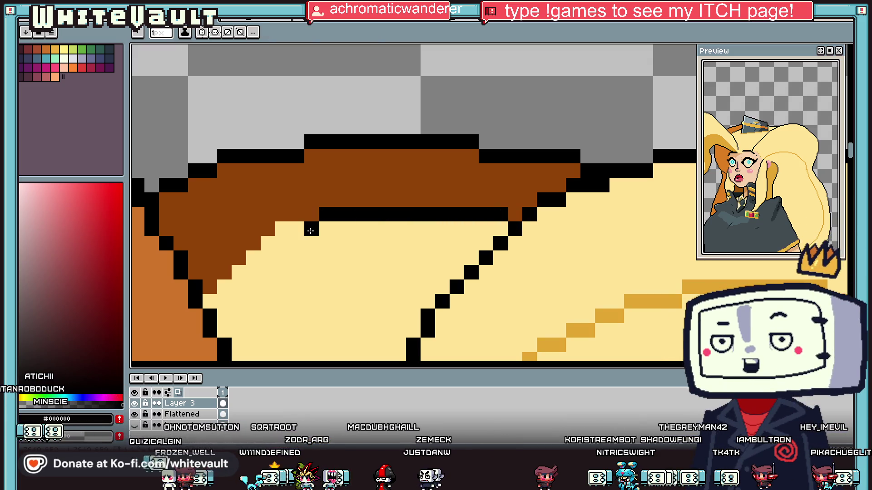
{"action": "mouse_move", "coordinate": [269, 246]}
{"action": "left_mouse_down"}
{"action": "mouse_move", "coordinate": [237, 287]}
{"action": "mouse_move", "coordinate": [224, 288]}
{"action": "left_mouse_up"}
Test-fill the upper blonde hair with orange #cf752b, then undo the fill.
{"action": "scroll", "coordinate": [222, 295], "scroll_direction": "down", "scroll_amount": 5}
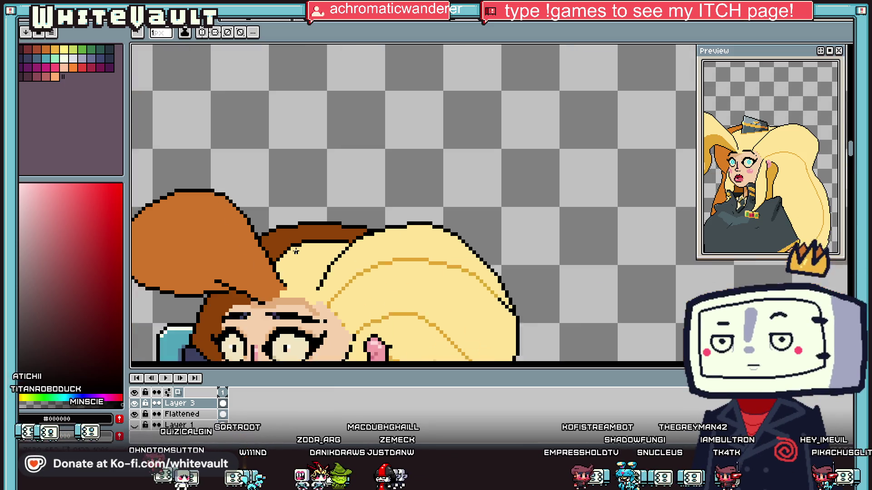
{"action": "scroll", "coordinate": [368, 147], "scroll_direction": "up", "scroll_amount": 3}
{"action": "scroll", "coordinate": [365, 148], "scroll_direction": "down", "scroll_amount": 3}
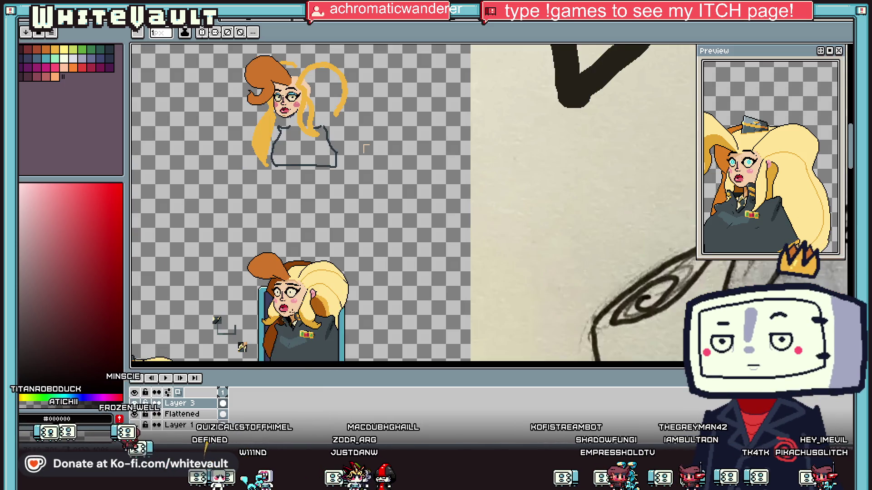
{"action": "scroll", "coordinate": [302, 292], "scroll_direction": "up", "scroll_amount": 5}
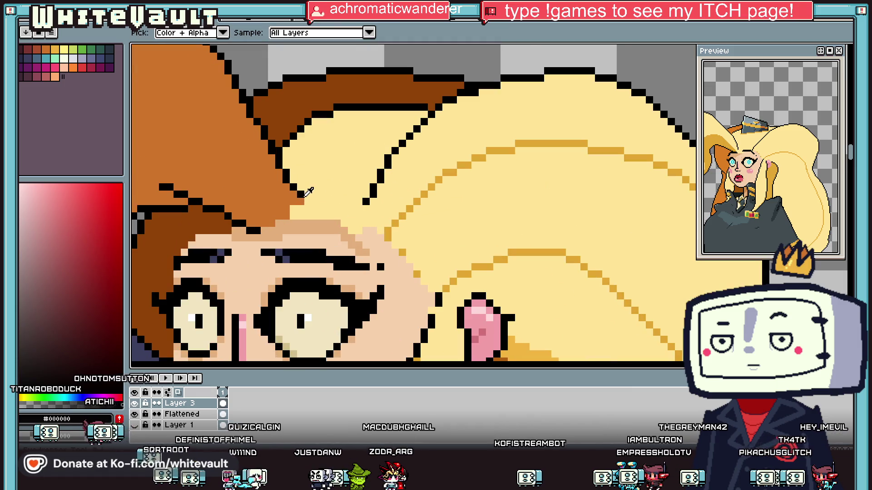
{"action": "left_click", "coordinate": [315, 208], "text": "alt"}
{"action": "key", "text": "f"}
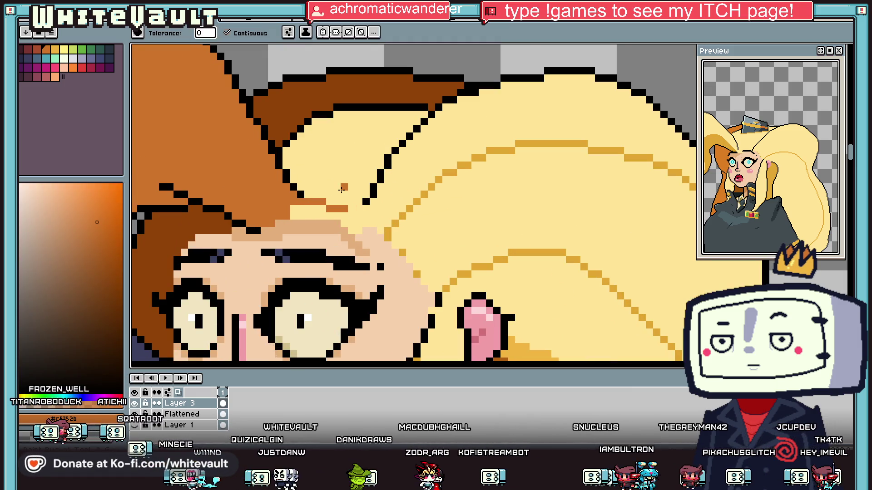
{"action": "left_click", "coordinate": [343, 188]}
{"action": "scroll", "coordinate": [372, 199], "scroll_direction": "down", "scroll_amount": 5}
{"action": "scroll", "coordinate": [405, 210], "scroll_direction": "up", "scroll_amount": 3}
{"action": "key", "text": "ctrl+z"}
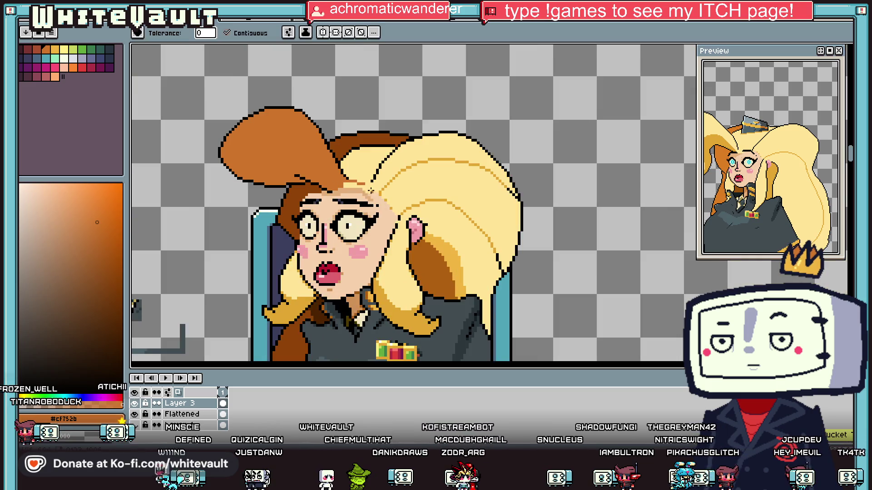
{"action": "scroll", "coordinate": [301, 248], "scroll_direction": "down", "scroll_amount": 4}
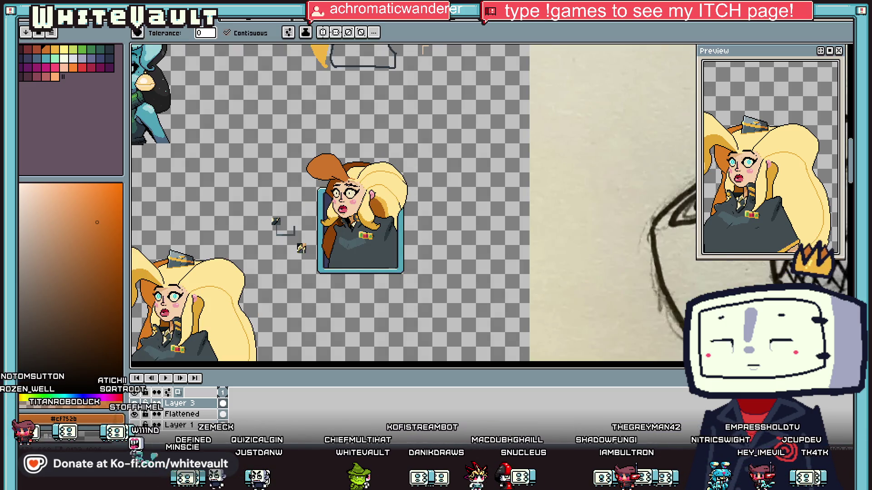
{"action": "scroll", "coordinate": [333, 171], "scroll_direction": "up", "scroll_amount": 4}
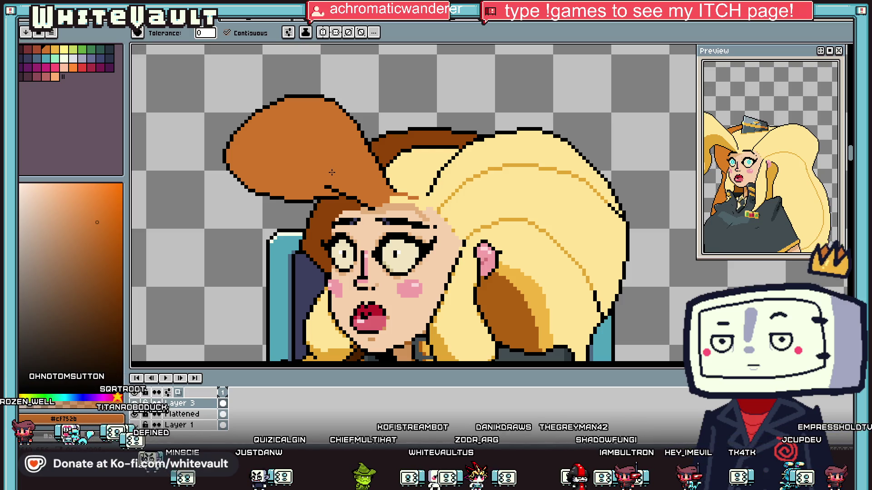
Sample the hair's dark brown and pencil a dark-brown line along the hairline.
{"action": "scroll", "coordinate": [382, 175], "scroll_direction": "down", "scroll_amount": 4}
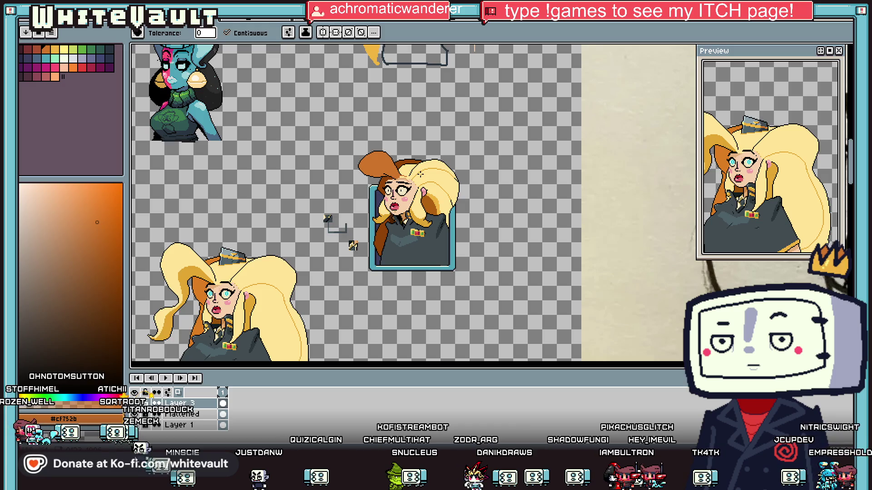
{"action": "scroll", "coordinate": [366, 183], "scroll_direction": "up", "scroll_amount": 5}
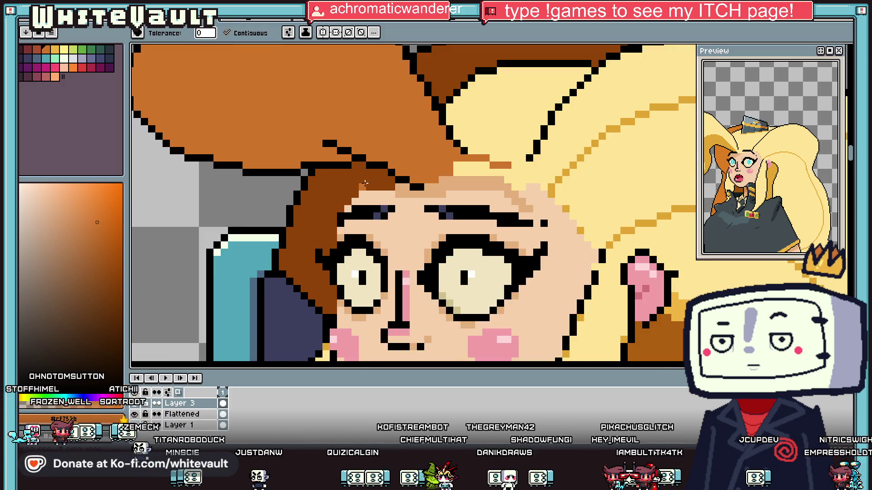
{"action": "key", "text": "i"}
{"action": "scroll", "coordinate": [366, 182], "scroll_direction": "down", "scroll_amount": 4}
{"action": "scroll", "coordinate": [368, 175], "scroll_direction": "up", "scroll_amount": 5}
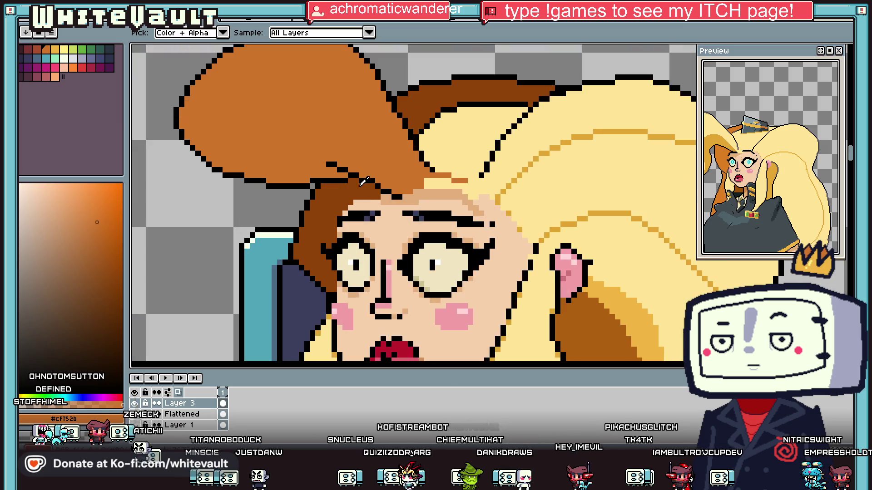
{"action": "left_click", "coordinate": [369, 200]}
{"action": "key", "text": "b"}
{"action": "left_click_drag", "start_coordinate": [425, 211], "coordinate": [513, 207]}
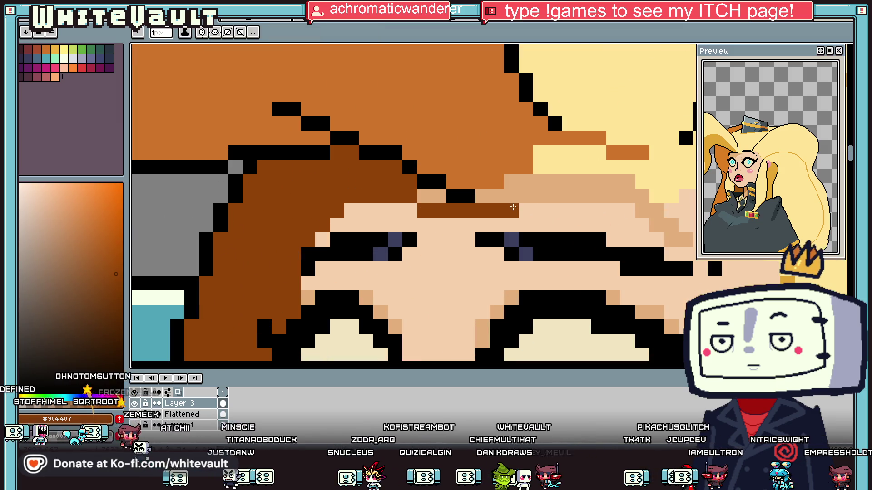
Paint a few forehead skin pixels orange and recolour the dark-brown strip orange.
{"action": "left_click", "coordinate": [527, 163], "text": "alt"}
{"action": "left_click", "coordinate": [526, 182]}
{"action": "left_click", "coordinate": [531, 152], "text": "alt"}
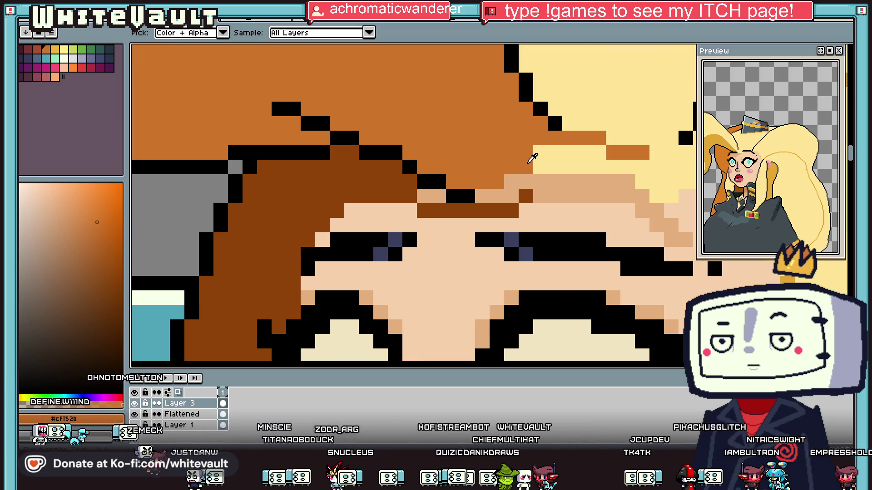
{"action": "left_click", "coordinate": [505, 181]}
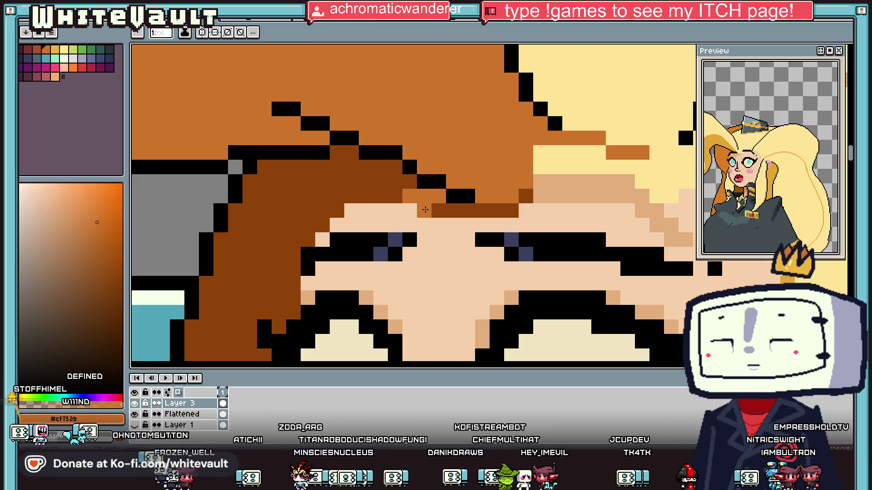
{"action": "key", "text": "g"}
{"action": "left_click", "coordinate": [445, 209]}
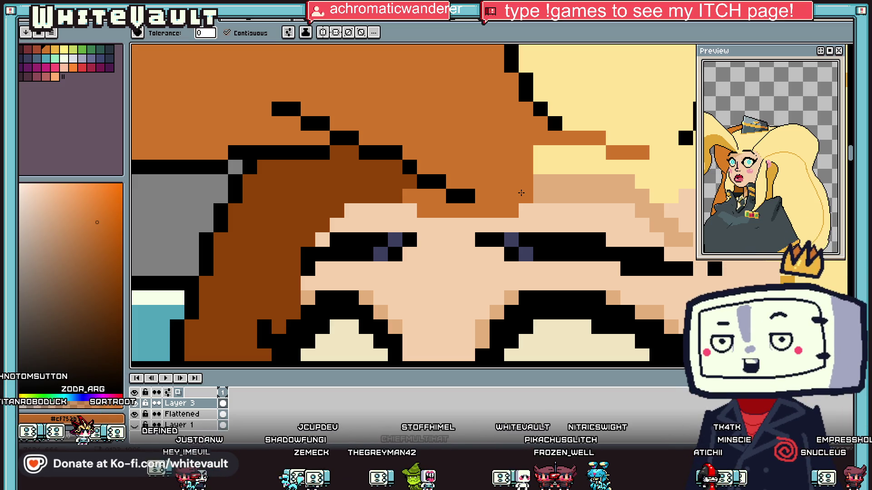
Sample black from the outline and add black outline pixels along the hair edge.
{"action": "scroll", "coordinate": [521, 193], "scroll_direction": "down", "scroll_amount": 2}
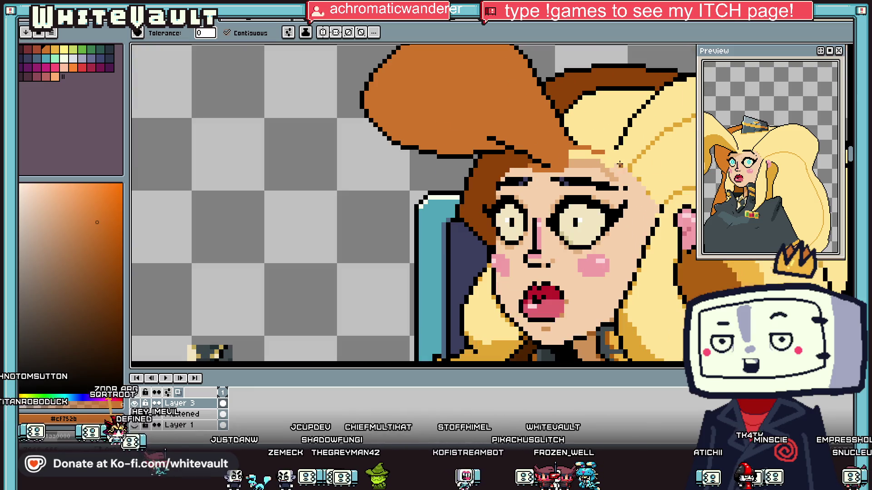
{"action": "scroll", "coordinate": [598, 150], "scroll_direction": "up", "scroll_amount": 1}
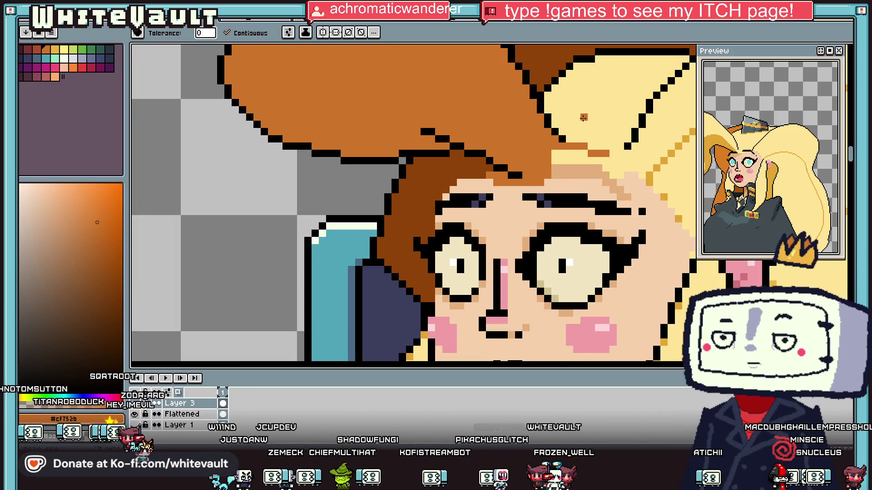
{"action": "scroll", "coordinate": [625, 138], "scroll_direction": "down", "scroll_amount": 1}
{"action": "key", "text": "v"}
{"action": "scroll", "coordinate": [624, 138], "scroll_direction": "up", "scroll_amount": 1}
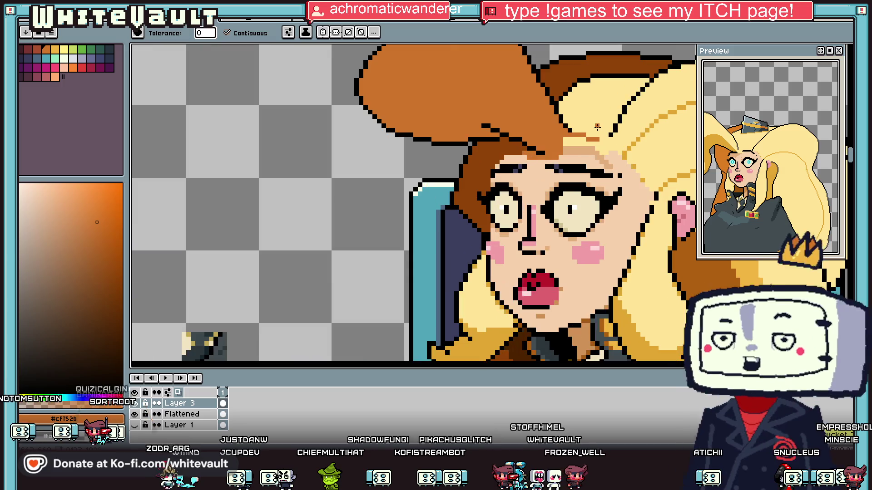
{"action": "key", "text": "b"}
{"action": "left_click", "coordinate": [625, 137], "text": "alt"}
{"action": "scroll", "coordinate": [570, 142], "scroll_direction": "up", "scroll_amount": 2}
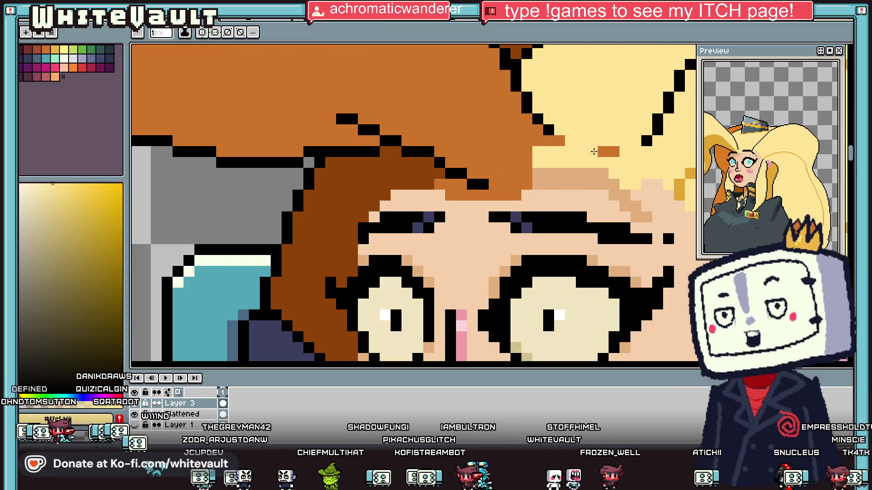
{"action": "key", "text": "i"}
{"action": "scroll", "coordinate": [569, 138], "scroll_direction": "up", "scroll_amount": 1}
{"action": "left_click", "coordinate": [532, 116]}
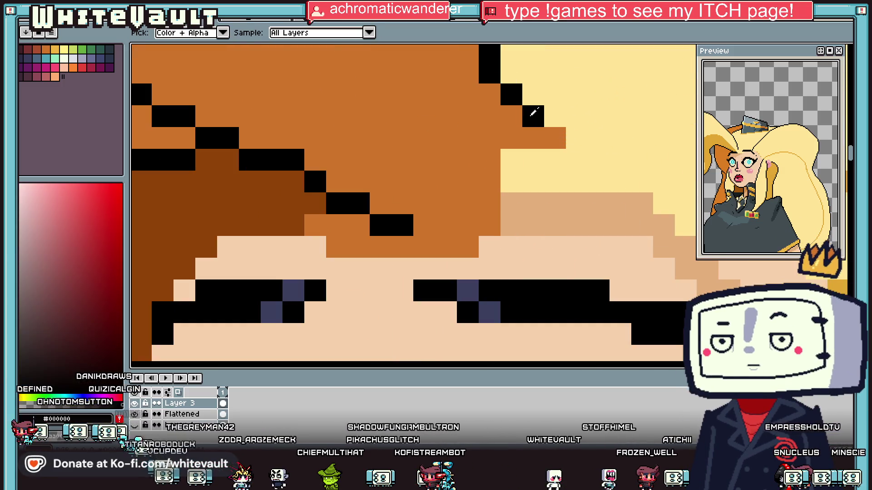
{"action": "key", "text": "b"}
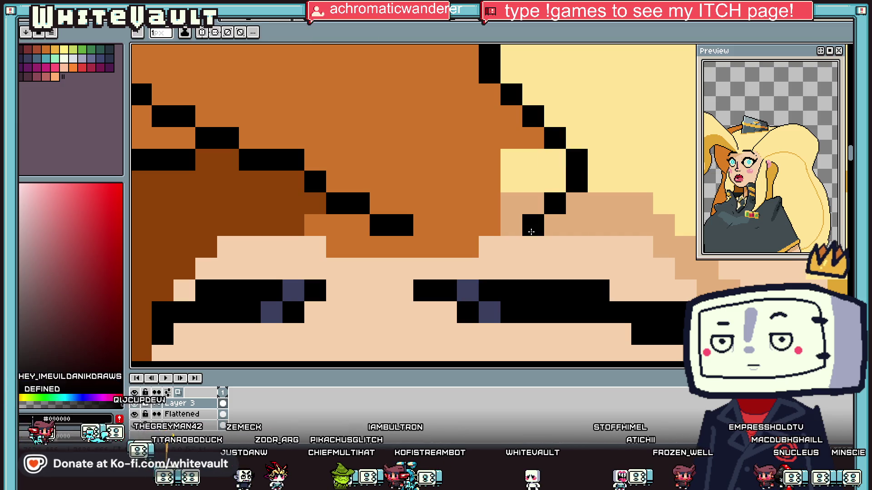
{"action": "mouse_move", "coordinate": [488, 248]}
{"action": "left_mouse_down"}
{"action": "mouse_move", "coordinate": [445, 250]}
{"action": "mouse_move", "coordinate": [424, 225]}
{"action": "left_mouse_up"}
Paint dark-brown hairline pixels and recolour the black hair-edge pixels a darker brown.
{"action": "left_click", "coordinate": [293, 200], "text": "alt"}
{"action": "left_click", "coordinate": [381, 203]}
{"action": "left_click", "coordinate": [359, 225]}
{"action": "scroll", "coordinate": [371, 210], "scroll_direction": "down", "scroll_amount": 5}
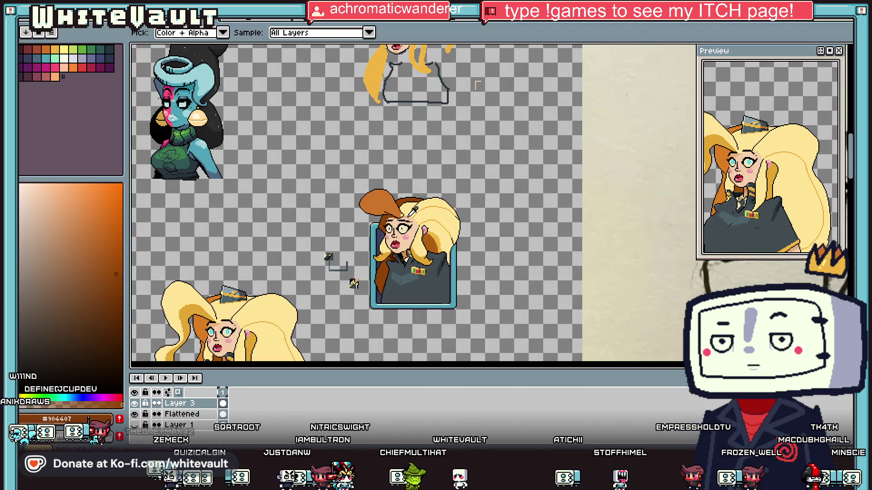
{"action": "scroll", "coordinate": [418, 218], "scroll_direction": "up", "scroll_amount": 4}
{"action": "left_click", "coordinate": [419, 217], "text": "alt"}
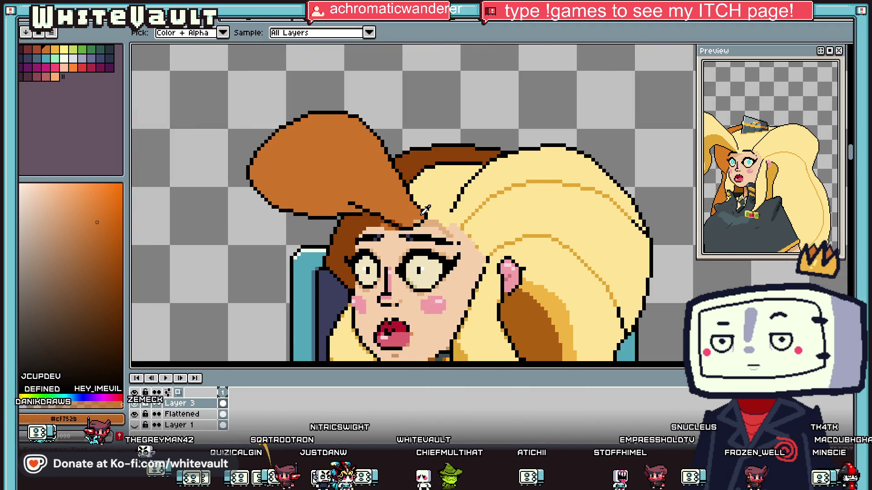
{"action": "scroll", "coordinate": [412, 225], "scroll_direction": "up", "scroll_amount": 2}
{"action": "left_click", "coordinate": [381, 227], "text": "alt"}
{"action": "left_click", "coordinate": [418, 202]}
{"action": "scroll", "coordinate": [411, 195], "scroll_direction": "up", "scroll_amount": 1}
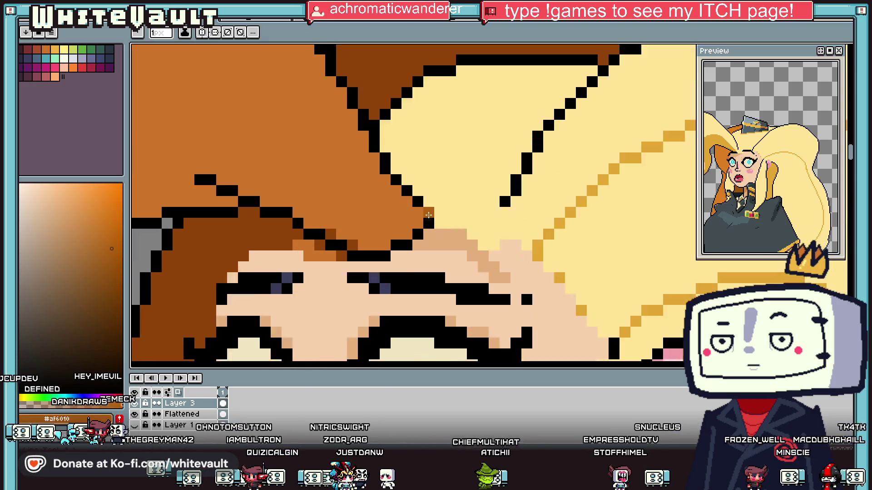
{"action": "left_click", "coordinate": [413, 196]}
{"action": "left_click", "coordinate": [398, 182]}
Paint pale #FFC596 highlight strokes across and down the orange hair curl.
{"action": "key", "text": "alt"}
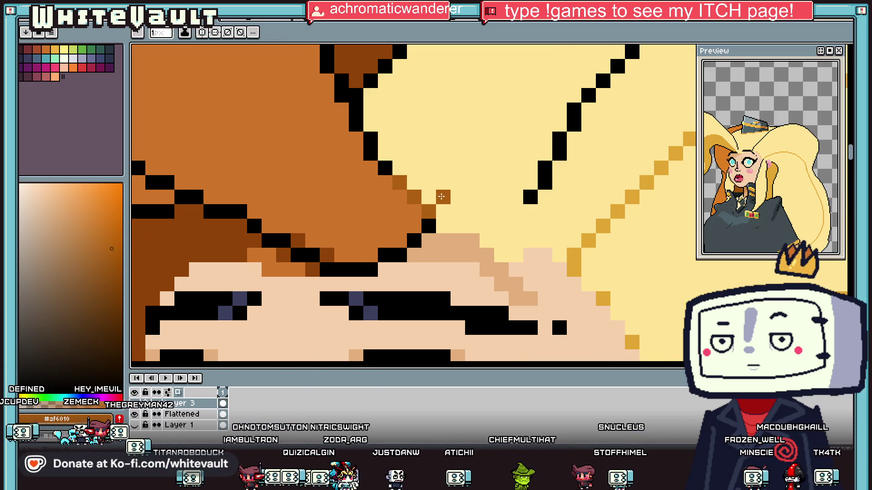
{"action": "key", "text": "alt"}
{"action": "scroll", "coordinate": [464, 183], "scroll_direction": "down", "scroll_amount": 5}
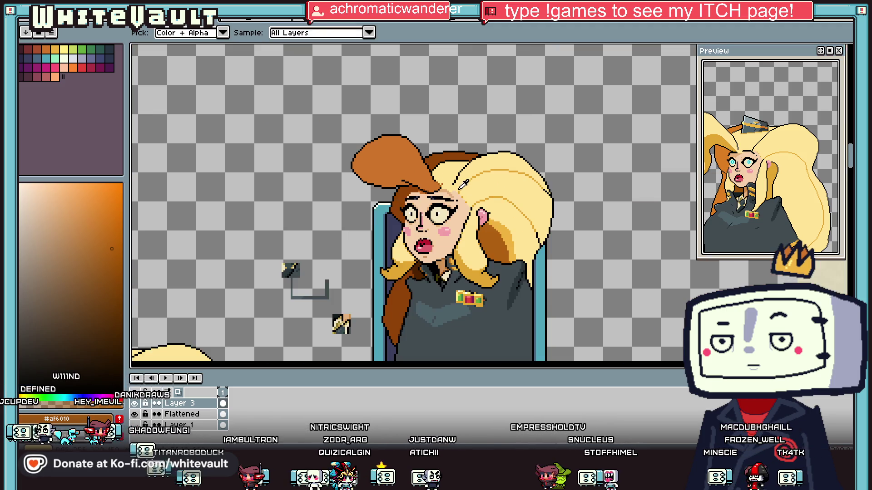
{"action": "scroll", "coordinate": [456, 182], "scroll_direction": "up", "scroll_amount": 5}
{"action": "left_click", "coordinate": [463, 189], "text": "alt"}
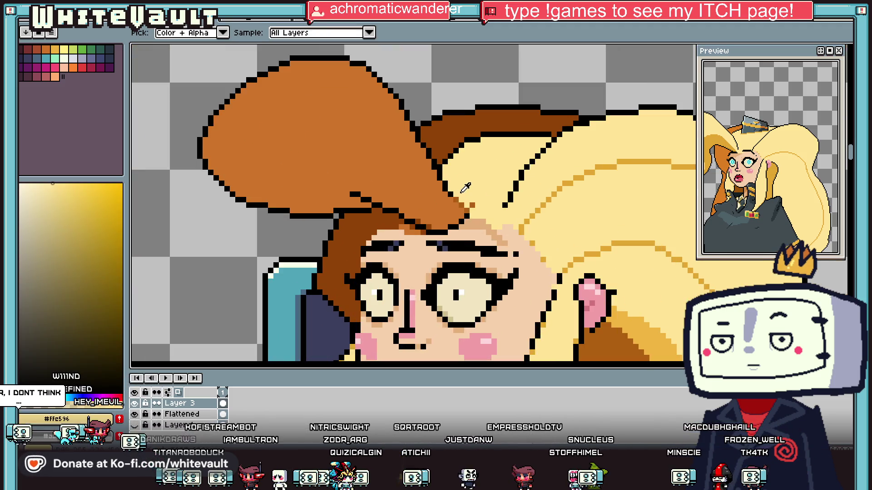
{"action": "scroll", "coordinate": [445, 216], "scroll_direction": "up", "scroll_amount": 1}
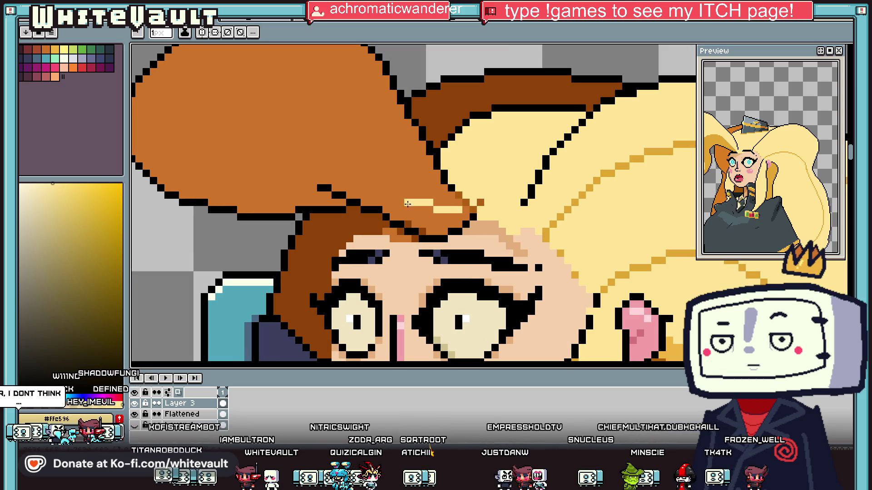
{"action": "left_click_drag", "start_coordinate": [334, 153], "coordinate": [247, 152]}
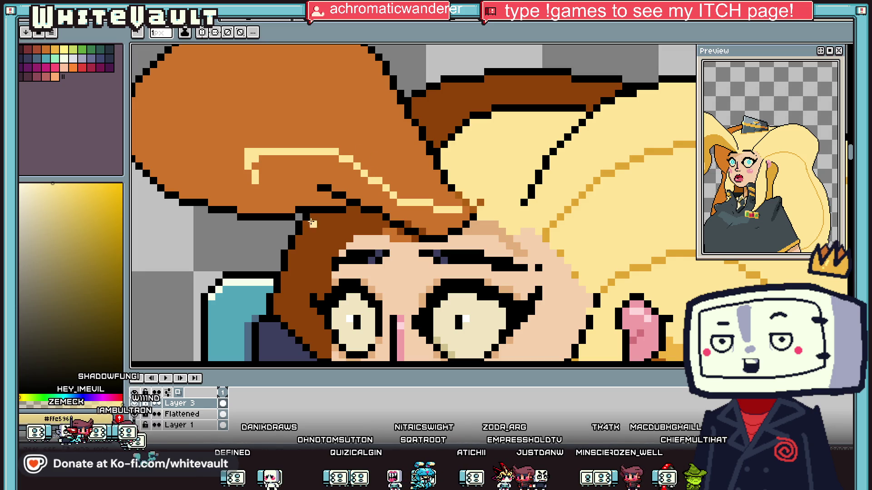
{"action": "left_click_drag", "start_coordinate": [264, 199], "coordinate": [255, 213]}
Re-centre the portrait in the preview.
{"action": "scroll", "coordinate": [255, 213], "scroll_direction": "down", "scroll_amount": 2}
{"action": "key", "text": "i"}
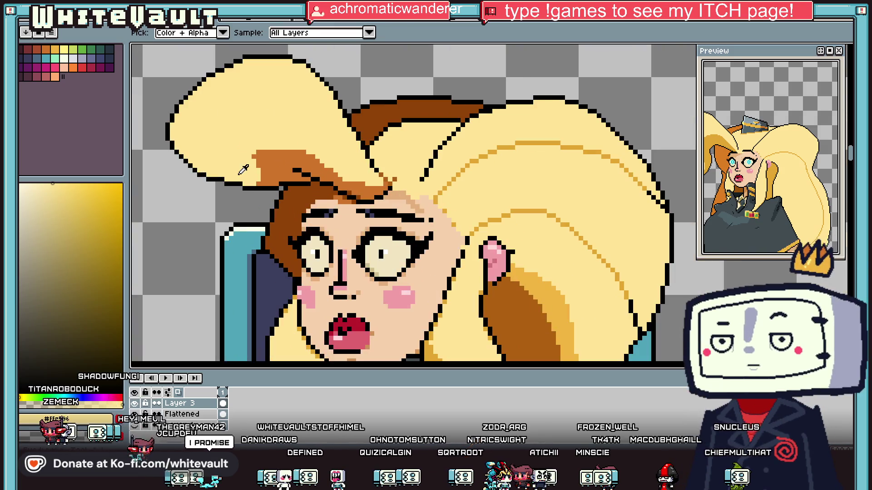
{"action": "scroll", "coordinate": [273, 139], "scroll_direction": "up", "scroll_amount": 2}
{"action": "scroll", "coordinate": [327, 172], "scroll_direction": "down", "scroll_amount": 3}
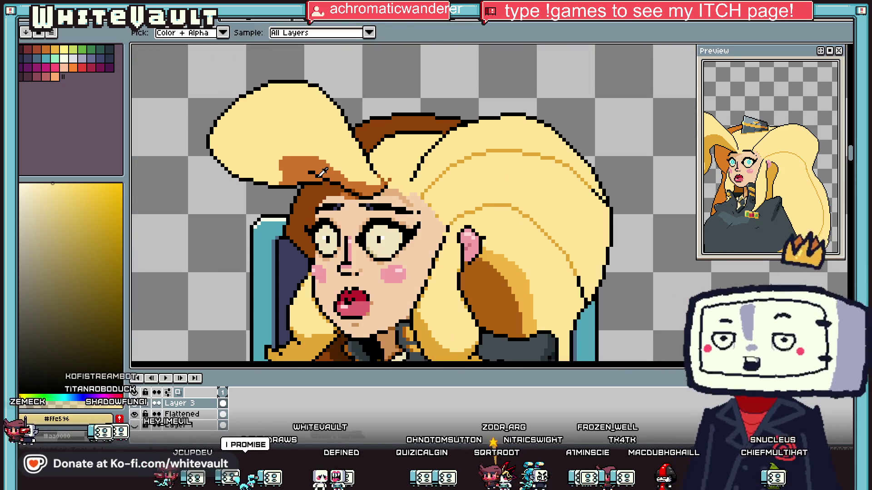
{"action": "scroll", "coordinate": [327, 186], "scroll_direction": "down", "scroll_amount": 3}
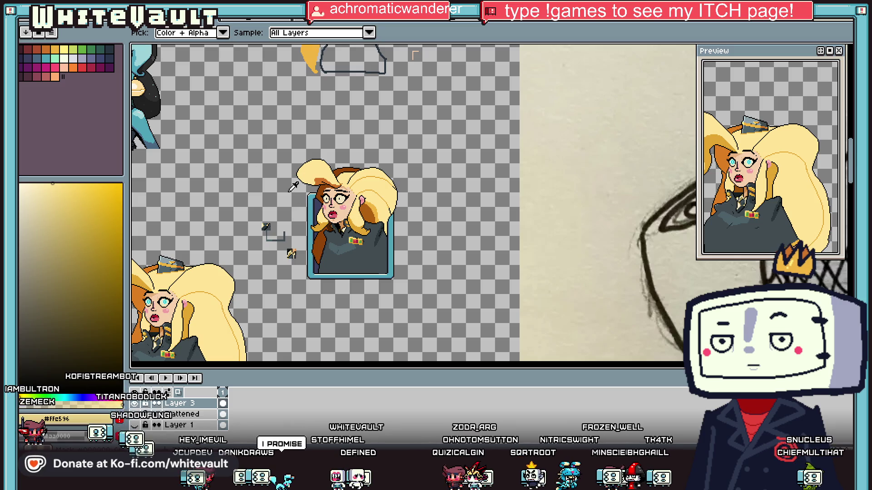
{"action": "scroll", "coordinate": [308, 184], "scroll_direction": "up", "scroll_amount": 4}
{"action": "scroll", "coordinate": [364, 129], "scroll_direction": "down", "scroll_amount": 1}
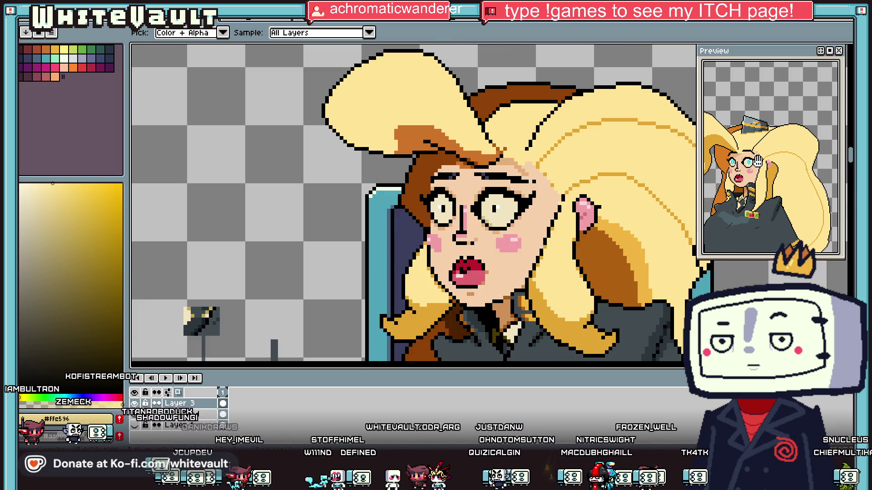
{"action": "left_click_drag", "start_coordinate": [758, 160], "coordinate": [803, 155]}
{"action": "scroll", "coordinate": [351, 230], "scroll_direction": "down", "scroll_amount": 2}
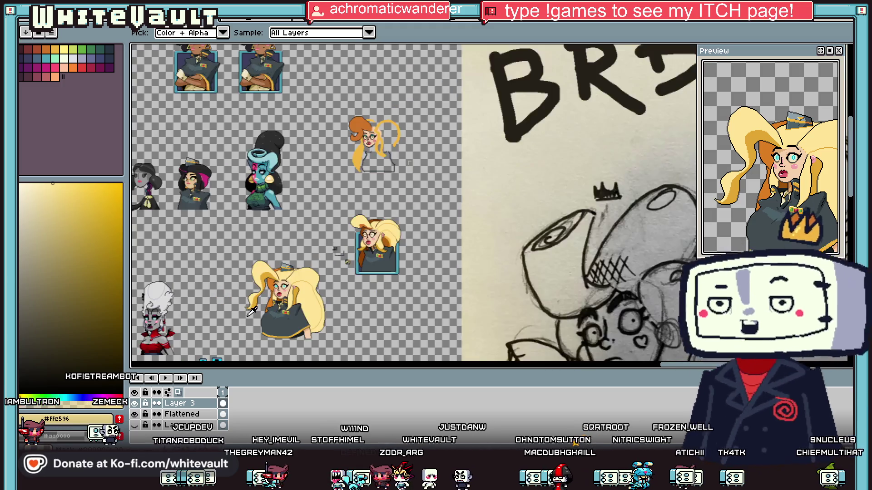
Capture the left hair curl as a brush and stamp a copy above the portrait.
{"action": "scroll", "coordinate": [414, 223], "scroll_direction": "up", "scroll_amount": 3}
{"action": "key", "text": "m"}
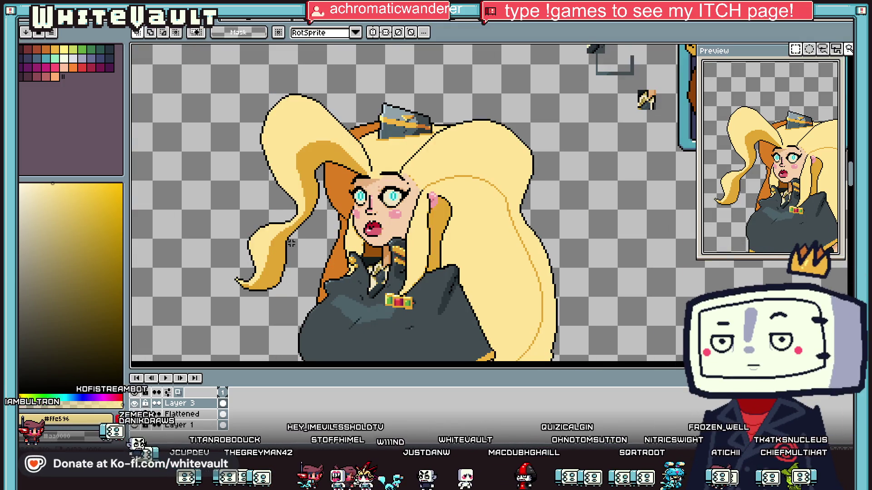
{"action": "scroll", "coordinate": [241, 246], "scroll_direction": "up", "scroll_amount": 1}
{"action": "left_click_drag", "start_coordinate": [205, 201], "coordinate": [327, 347]}
{"action": "left_click_drag", "start_coordinate": [322, 300], "coordinate": [365, 282]}
{"action": "scroll", "coordinate": [350, 229], "scroll_direction": "down", "scroll_amount": 3}
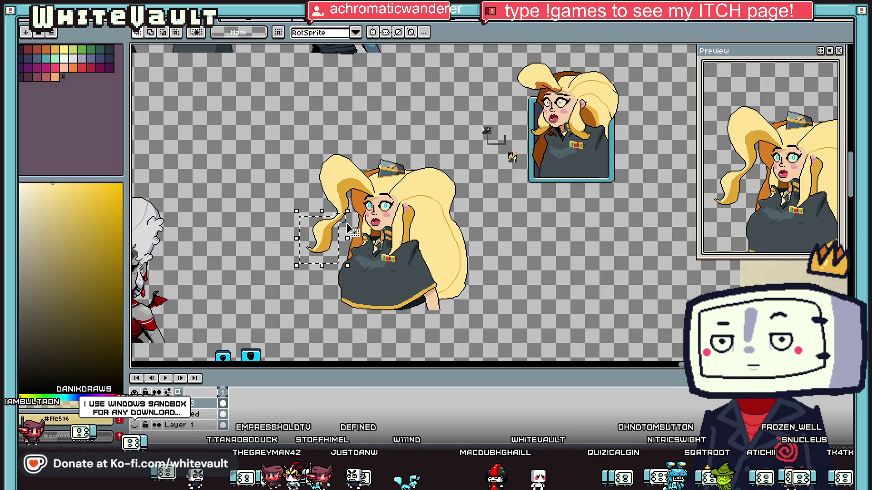
{"action": "left_click", "coordinate": [334, 235]}
{"action": "left_click_drag", "start_coordinate": [297, 211], "coordinate": [348, 265]}
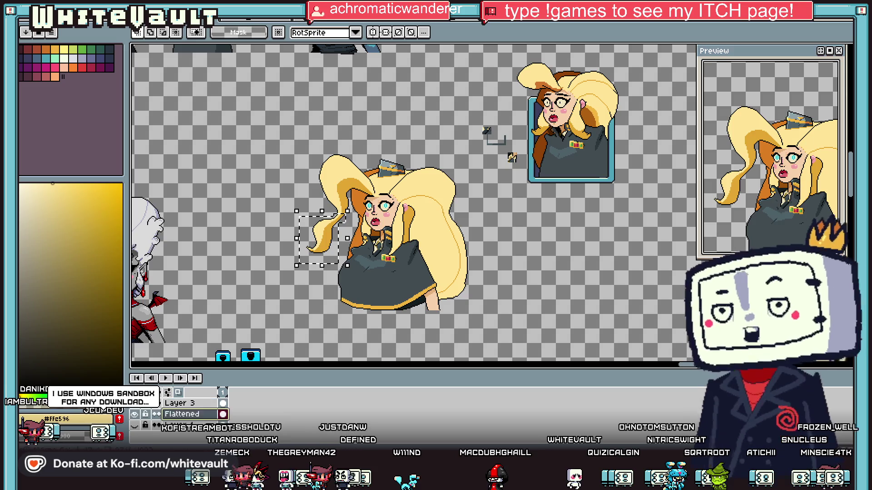
{"action": "key", "text": "ctrl+d"}
{"action": "key", "text": "b"}
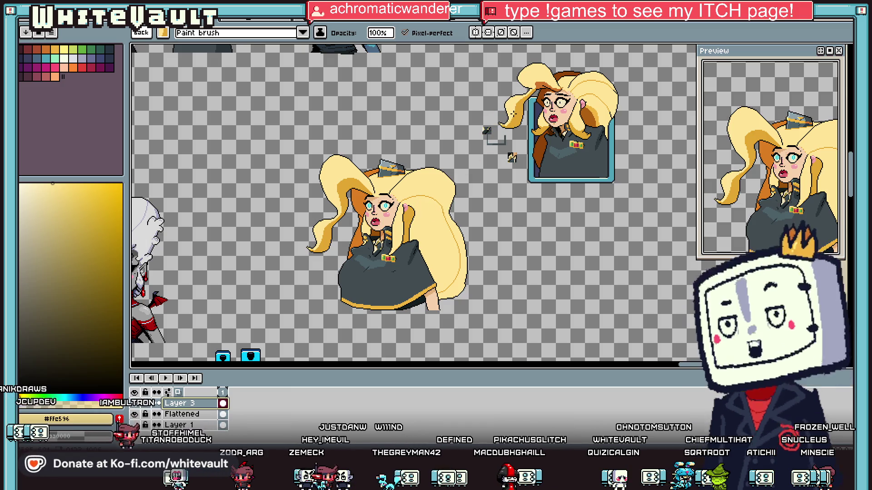
{"action": "left_click", "coordinate": [425, 90]}
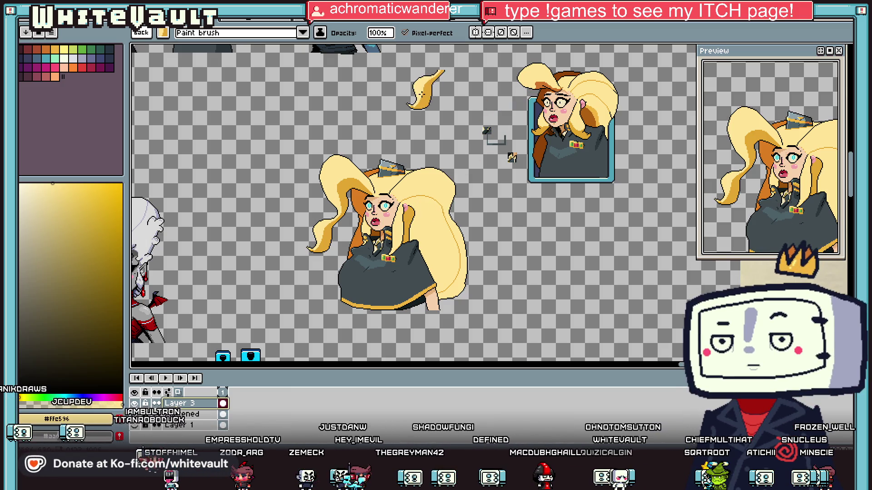
Select and delete the stray sprite fragments beside the portrait.
{"action": "left_click", "coordinate": [848, 50]}
{"action": "scroll", "coordinate": [471, 98], "scroll_direction": "down", "scroll_amount": 2}
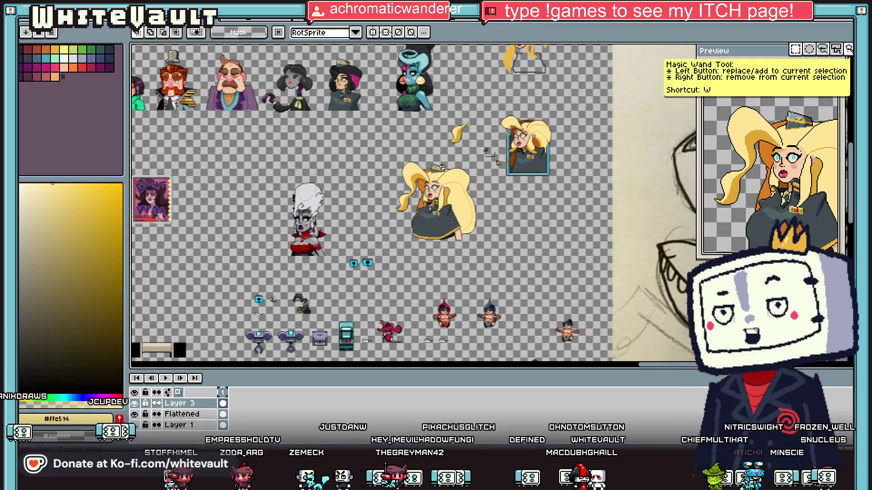
{"action": "scroll", "coordinate": [471, 98], "scroll_direction": "up", "scroll_amount": 2}
{"action": "scroll", "coordinate": [471, 98], "scroll_direction": "up", "scroll_amount": 1}
{"action": "scroll", "coordinate": [588, 215], "scroll_direction": "down", "scroll_amount": 2}
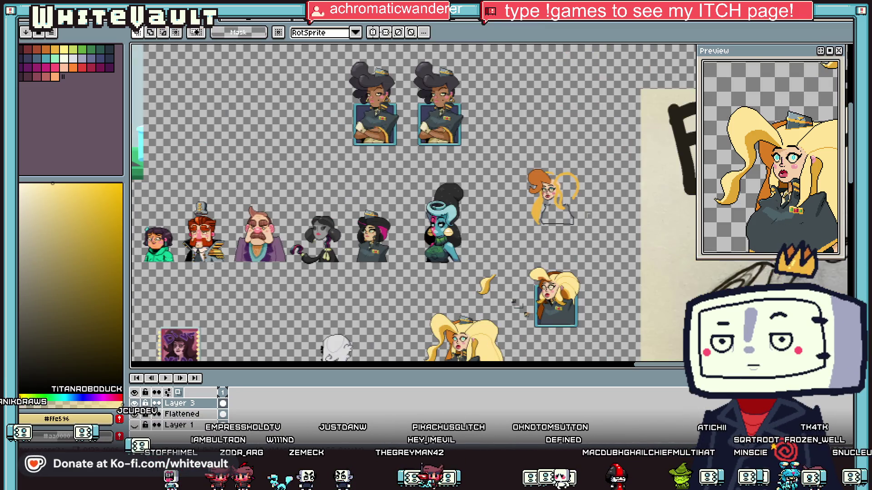
{"action": "scroll", "coordinate": [536, 335], "scroll_direction": "up", "scroll_amount": 2}
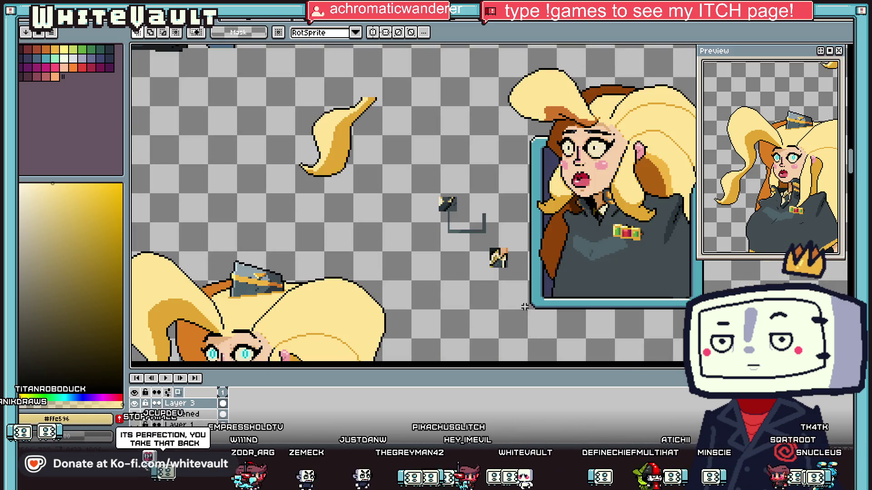
{"action": "left_click_drag", "start_coordinate": [522, 164], "coordinate": [413, 293]}
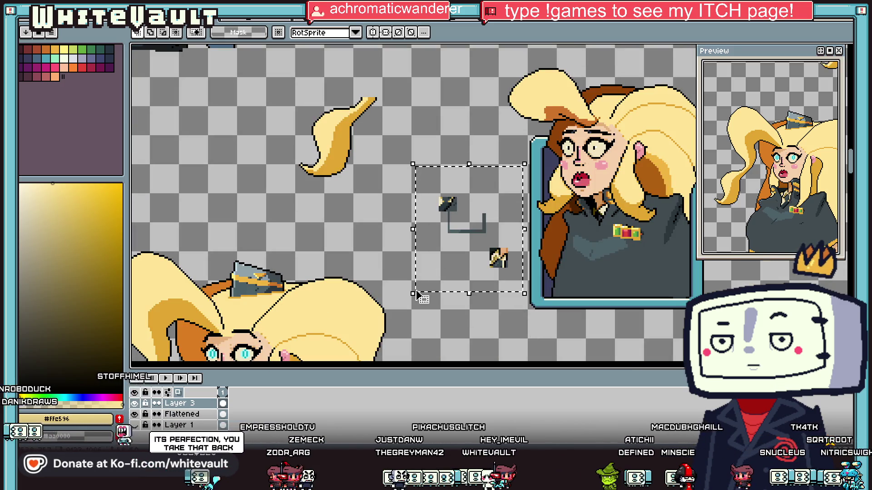
{"action": "key", "text": "Delete"}
Move the loose blonde hair lock onto the portrait's head, nudge it into place, and confirm.
{"action": "scroll", "coordinate": [427, 204], "scroll_direction": "down", "scroll_amount": 1}
{"action": "scroll", "coordinate": [498, 176], "scroll_direction": "up", "scroll_amount": 1}
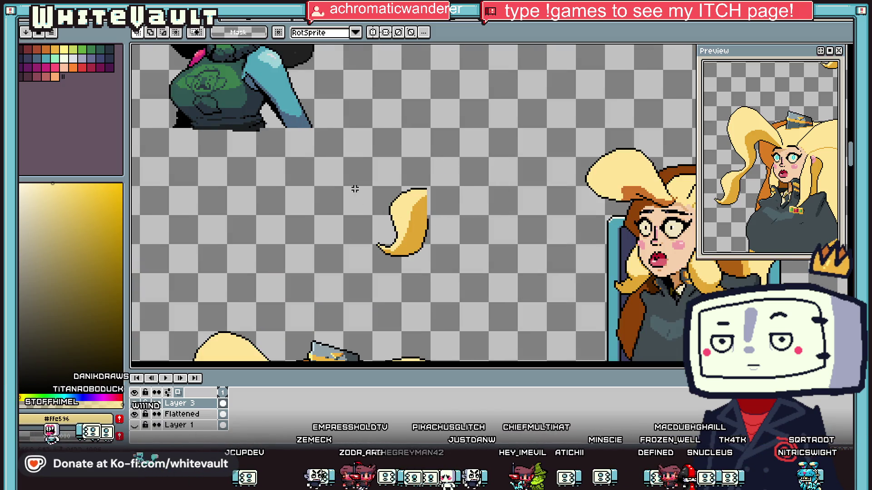
{"action": "left_click_drag", "start_coordinate": [348, 177], "coordinate": [447, 311]}
{"action": "mouse_move", "coordinate": [414, 286]}
{"action": "left_mouse_down"}
{"action": "mouse_move", "coordinate": [586, 301]}
{"action": "mouse_move", "coordinate": [621, 248]}
{"action": "left_mouse_up"}
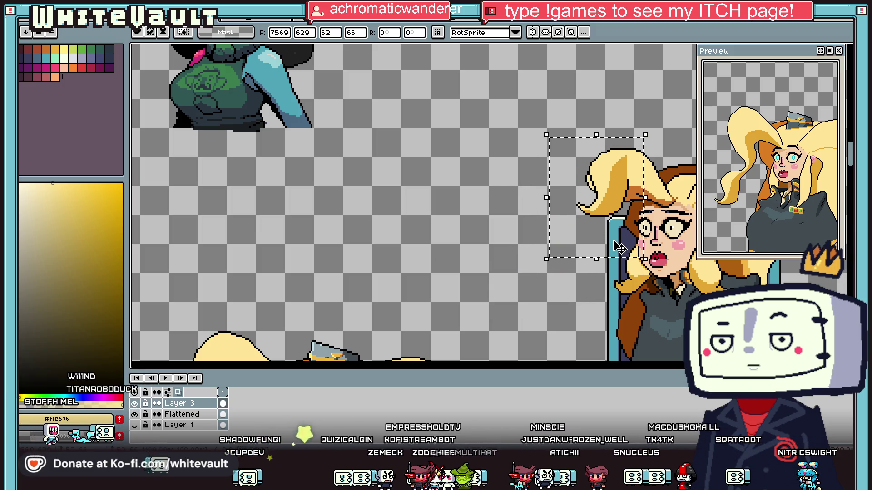
{"action": "scroll", "coordinate": [619, 204], "scroll_direction": "up", "scroll_amount": 1}
{"action": "mouse_move", "coordinate": [618, 205]}
{"action": "left_mouse_down"}
{"action": "mouse_move", "coordinate": [619, 226]}
{"action": "mouse_move", "coordinate": [620, 208]}
{"action": "left_mouse_up"}
{"action": "scroll", "coordinate": [618, 226], "scroll_direction": "down", "scroll_amount": 4}
{"action": "scroll", "coordinate": [618, 222], "scroll_direction": "up", "scroll_amount": 3}
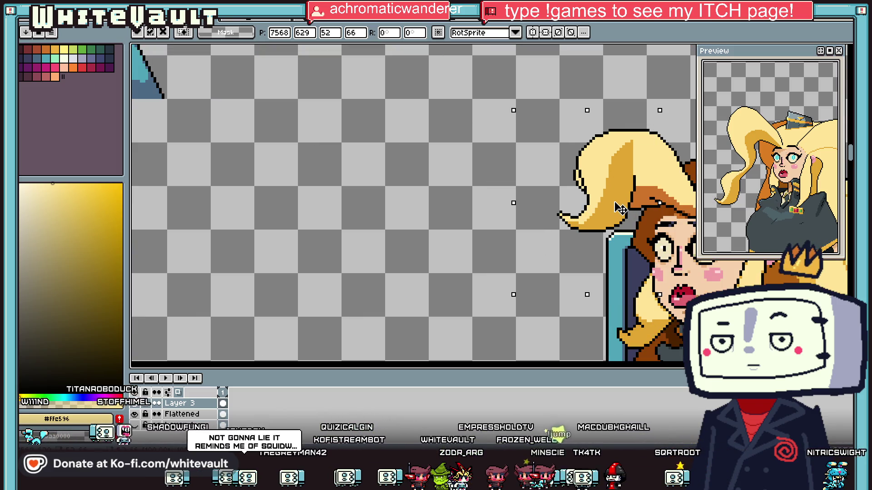
{"action": "left_click_drag", "start_coordinate": [620, 208], "coordinate": [631, 206]}
{"action": "scroll", "coordinate": [631, 205], "scroll_direction": "down", "scroll_amount": 4}
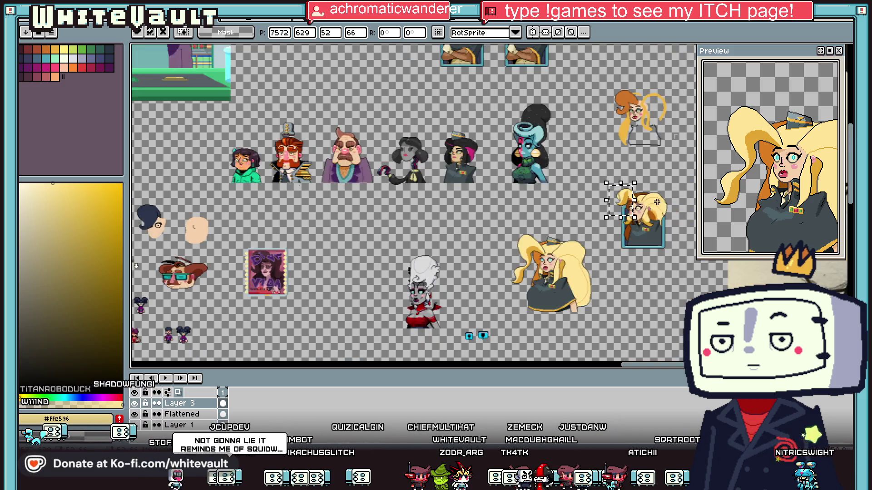
{"action": "scroll", "coordinate": [657, 202], "scroll_direction": "up", "scroll_amount": 4}
{"action": "key", "text": "Return"}
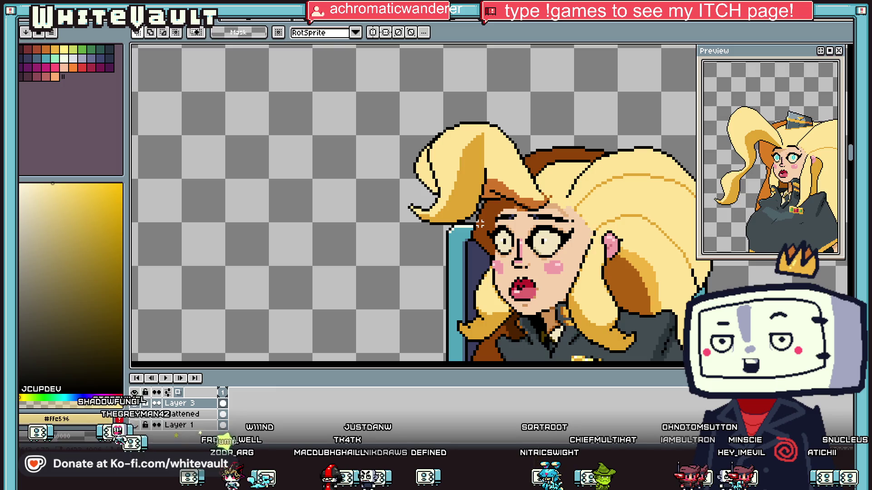
Zoom in on the hair and forehead and switch to the round eraser brush.
{"action": "scroll", "coordinate": [495, 169], "scroll_direction": "down", "scroll_amount": 3}
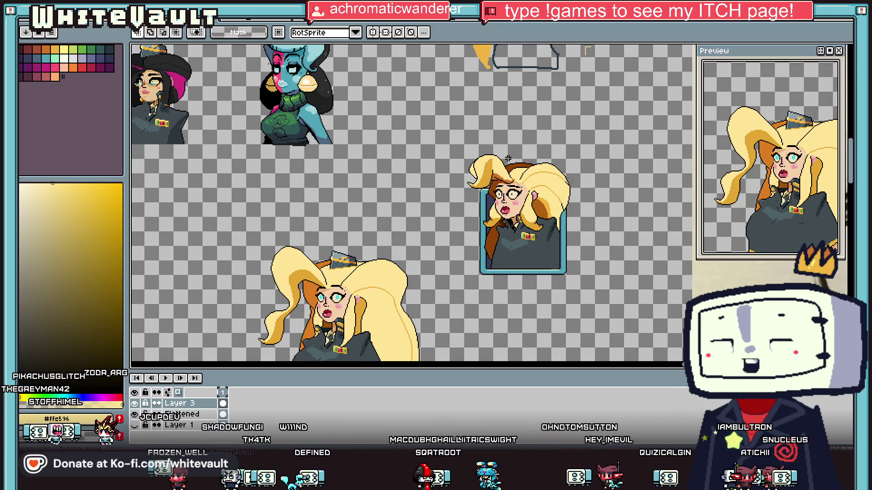
{"action": "scroll", "coordinate": [504, 162], "scroll_direction": "up", "scroll_amount": 4}
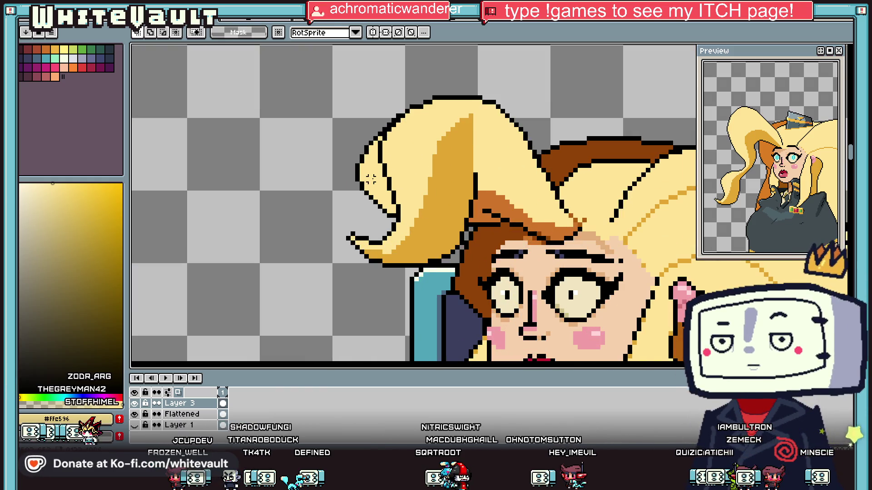
{"action": "key", "text": "e"}
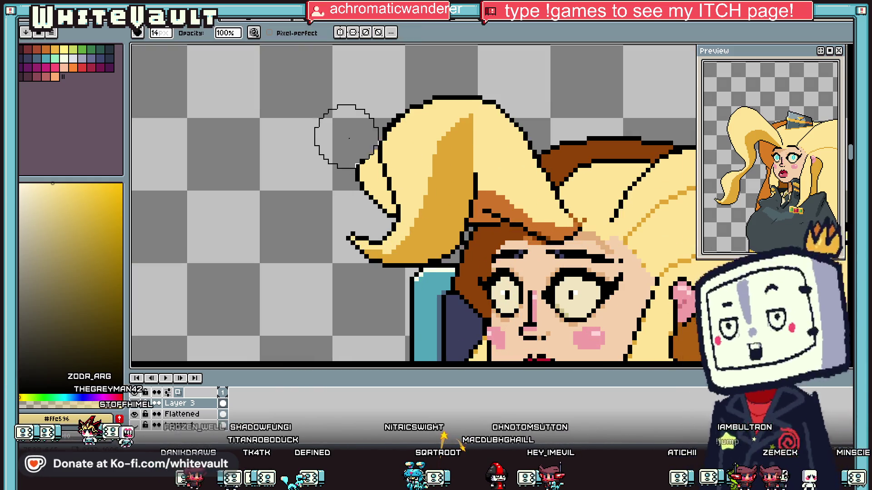
Draw an orange #cf752b shadow edge down-left along the hair outline.
{"action": "scroll", "coordinate": [351, 174], "scroll_direction": "down", "scroll_amount": 4}
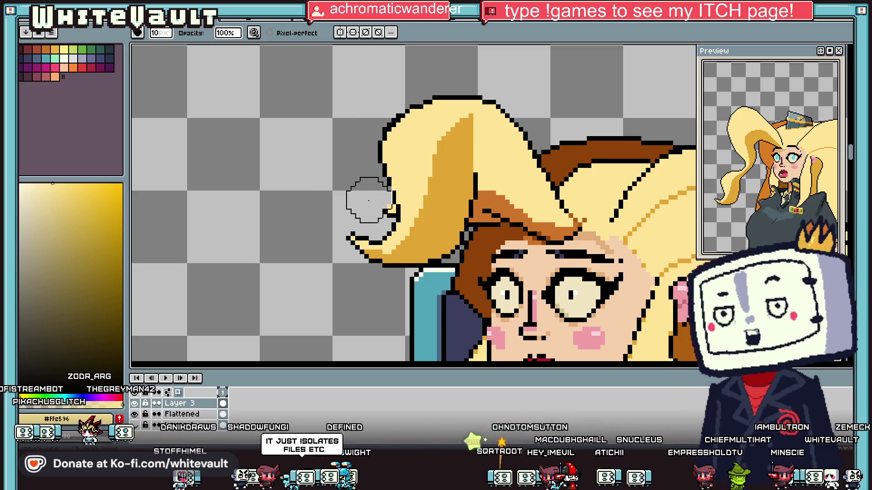
{"action": "left_click", "coordinate": [369, 200]}
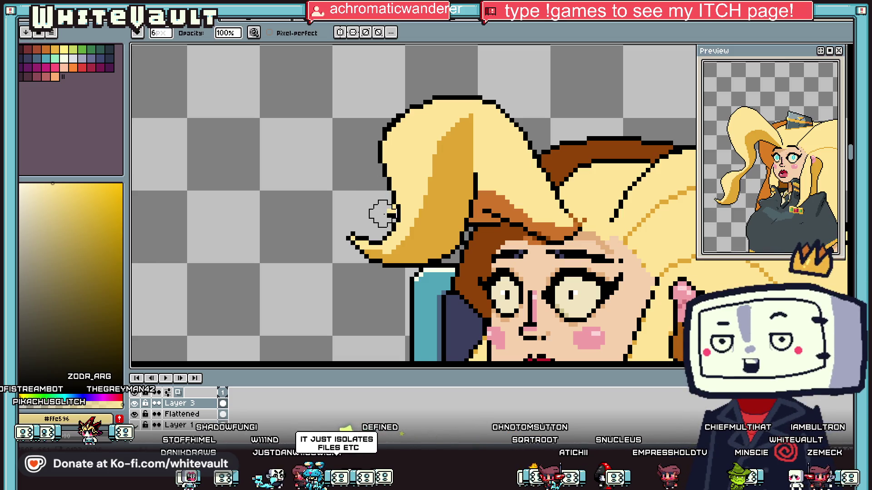
{"action": "key", "text": "i"}
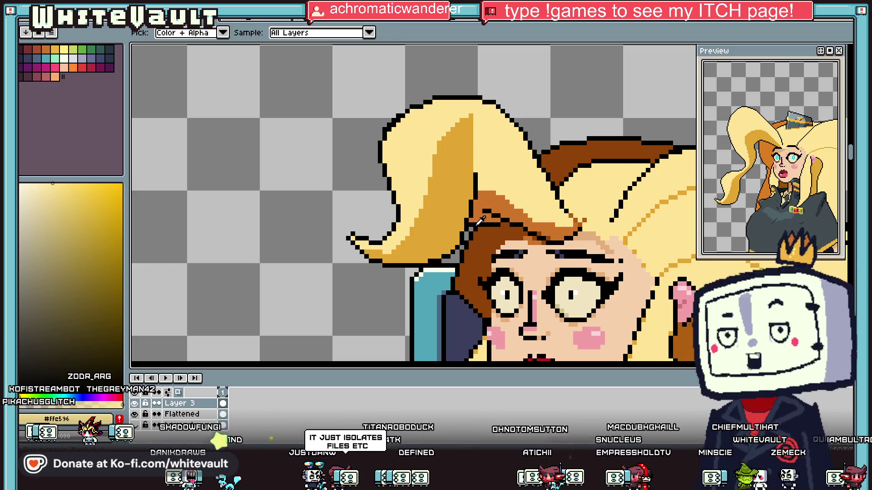
{"action": "left_click", "coordinate": [494, 188]}
{"action": "scroll", "coordinate": [494, 187], "scroll_direction": "up", "scroll_amount": 3}
{"action": "left_click", "coordinate": [476, 194]}
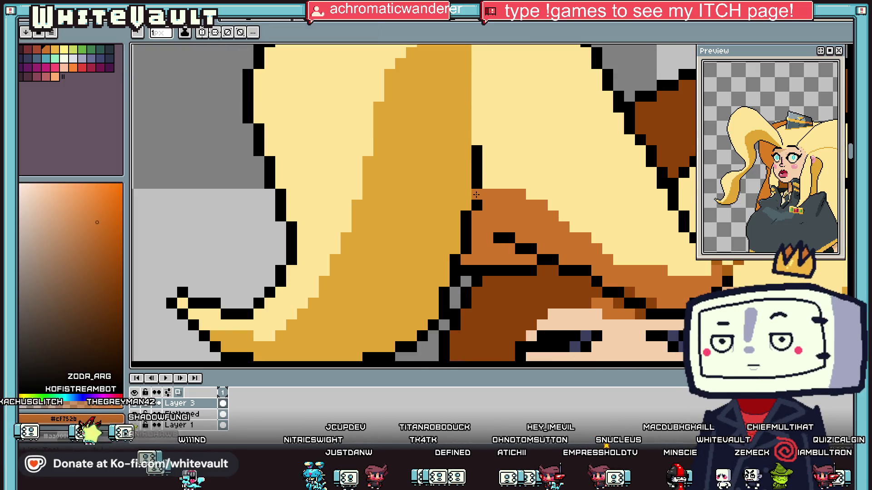
{"action": "mouse_move", "coordinate": [446, 194]}
{"action": "left_mouse_down"}
{"action": "mouse_move", "coordinate": [454, 184]}
{"action": "mouse_move", "coordinate": [411, 184]}
{"action": "mouse_move", "coordinate": [387, 252]}
{"action": "mouse_move", "coordinate": [406, 326]}
{"action": "left_mouse_up"}
{"action": "scroll", "coordinate": [401, 296], "scroll_direction": "down", "scroll_amount": 2}
{"action": "mouse_move", "coordinate": [401, 296]}
{"action": "left_mouse_down"}
{"action": "mouse_move", "coordinate": [359, 311]}
{"action": "mouse_move", "coordinate": [391, 289]}
{"action": "left_mouse_up"}
Flood-fill the gold hair inside the orange edge and recolour a stray orange pixel #ffe596 yellow.
{"action": "key", "text": "g"}
{"action": "left_click", "coordinate": [393, 286]}
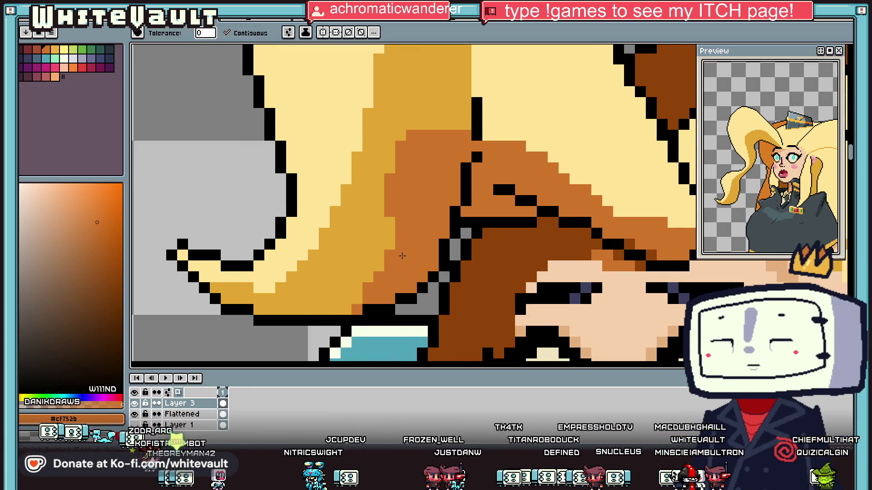
{"action": "key", "text": "b"}
{"action": "left_click", "coordinate": [486, 132], "text": "alt"}
{"action": "left_click", "coordinate": [497, 132]}
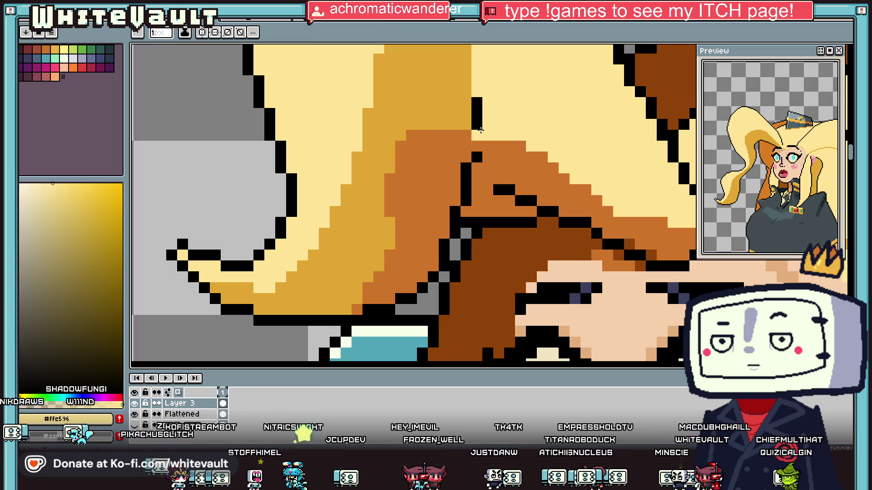
{"action": "key", "text": "g"}
{"action": "scroll", "coordinate": [511, 61], "scroll_direction": "down", "scroll_amount": 5}
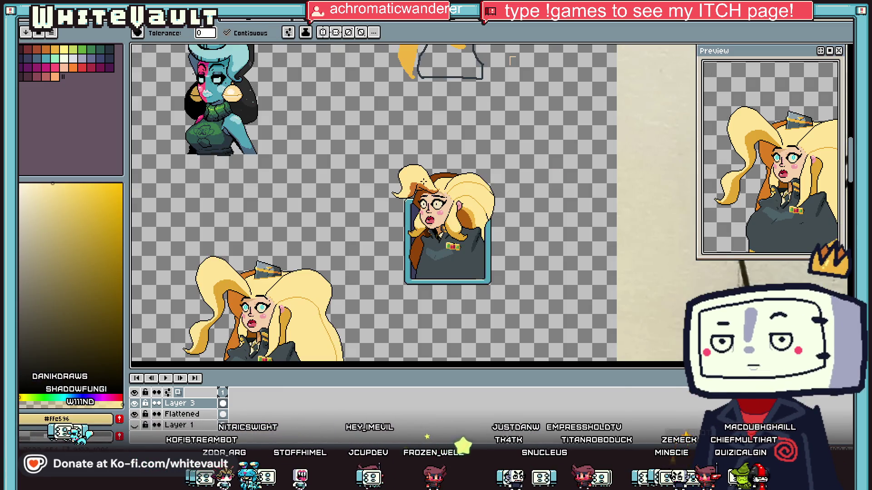
Redraw the black hairline outline pixels and repaint two stray black pixels brown.
{"action": "key", "text": "i"}
{"action": "scroll", "coordinate": [418, 185], "scroll_direction": "up", "scroll_amount": 6}
{"action": "left_click", "coordinate": [438, 244]}
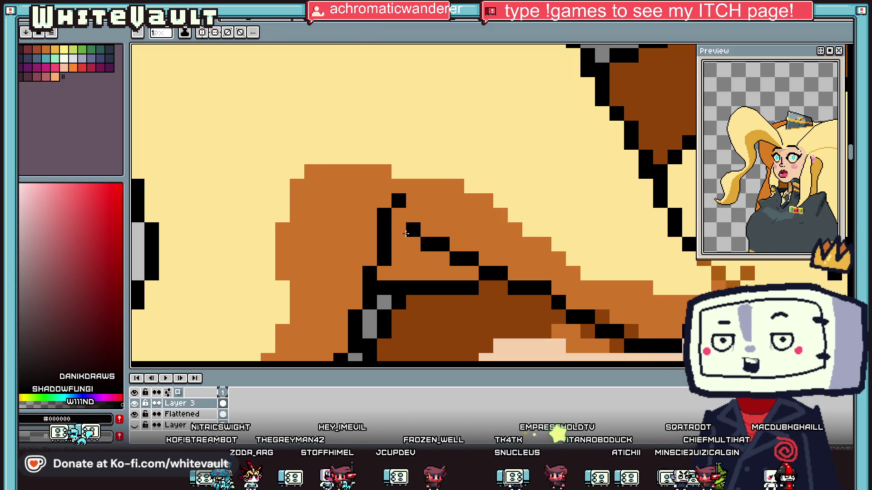
{"action": "left_click", "coordinate": [475, 313]}
{"action": "key", "text": "b"}
{"action": "left_click_drag", "start_coordinate": [413, 288], "coordinate": [472, 288]}
{"action": "left_click", "coordinate": [399, 288], "text": "alt"}
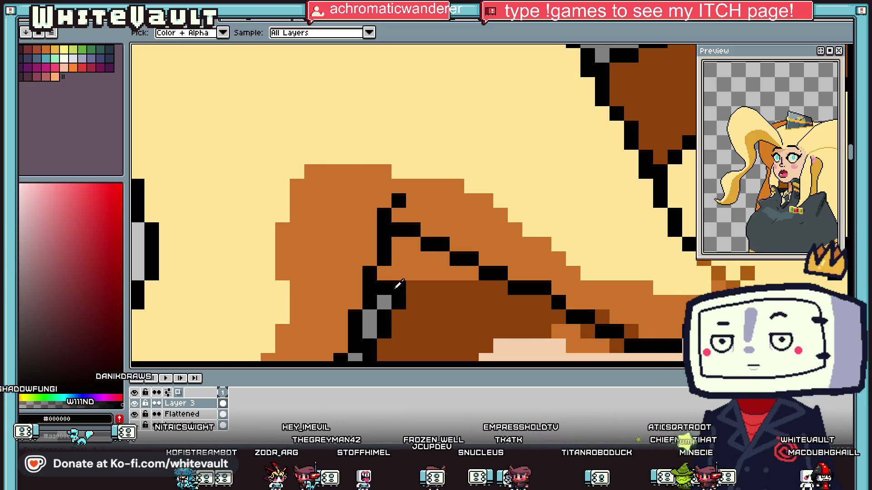
{"action": "left_click", "coordinate": [413, 274]}
{"action": "left_click", "coordinate": [435, 258]}
{"action": "left_click", "coordinate": [428, 259]}
{"action": "left_click", "coordinate": [384, 274], "text": "alt"}
{"action": "left_click", "coordinate": [385, 288]}
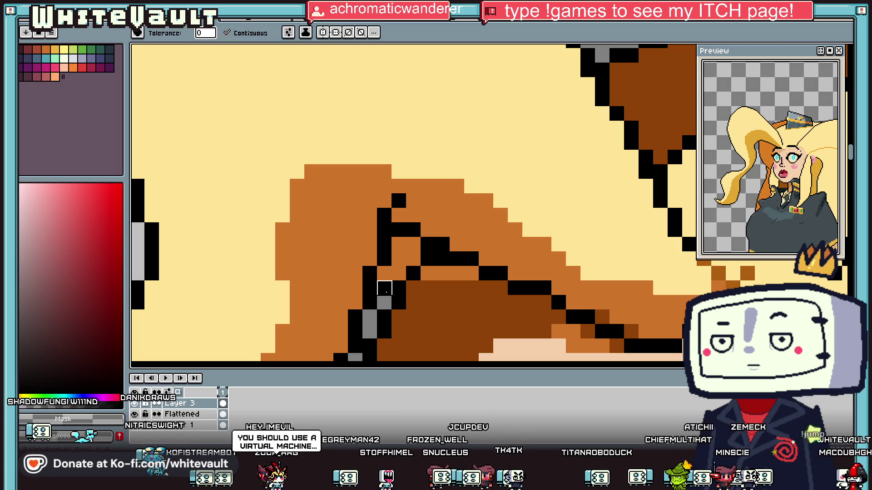
Paint pale yellow #FFE596 over part of the brown strand.
{"action": "key", "text": "g"}
{"action": "scroll", "coordinate": [384, 288], "scroll_direction": "down", "scroll_amount": 6}
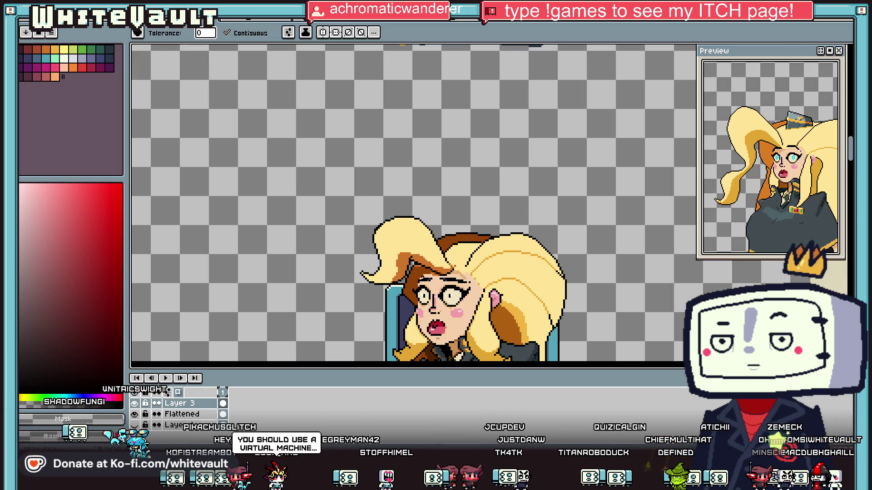
{"action": "scroll", "coordinate": [421, 272], "scroll_direction": "up", "scroll_amount": 4}
{"action": "key", "text": "b"}
{"action": "scroll", "coordinate": [402, 253], "scroll_direction": "down", "scroll_amount": 5}
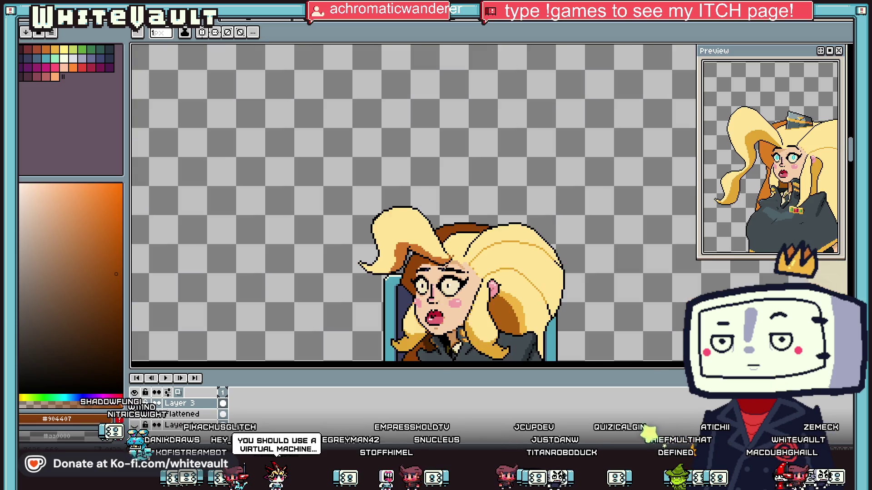
{"action": "scroll", "coordinate": [429, 221], "scroll_direction": "up", "scroll_amount": 5}
{"action": "key", "text": "alt"}
{"action": "left_click", "coordinate": [427, 222], "text": "alt"}
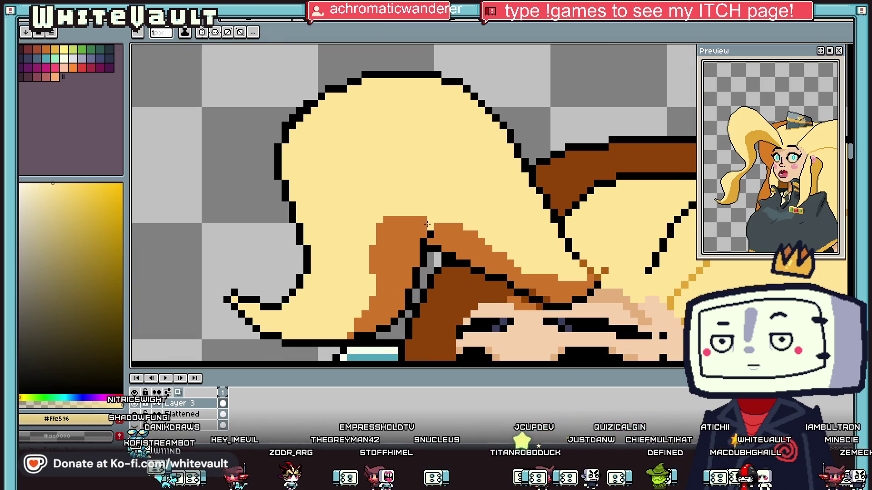
{"action": "left_click_drag", "start_coordinate": [425, 226], "coordinate": [391, 317]}
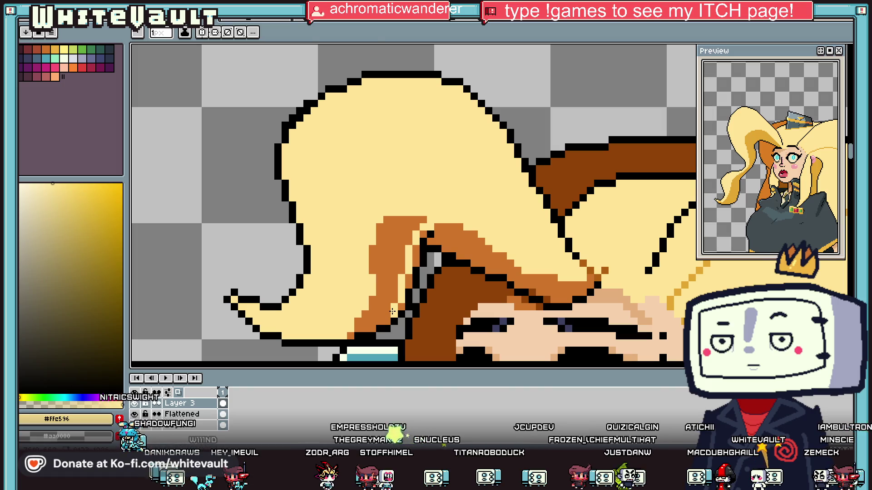
Add black pixels into the brown strand, draw a new black outline row higher, and paint the old row cream.
{"action": "key", "text": "g"}
{"action": "scroll", "coordinate": [405, 301], "scroll_direction": "down", "scroll_amount": 5}
{"action": "scroll", "coordinate": [406, 299], "scroll_direction": "up", "scroll_amount": 4}
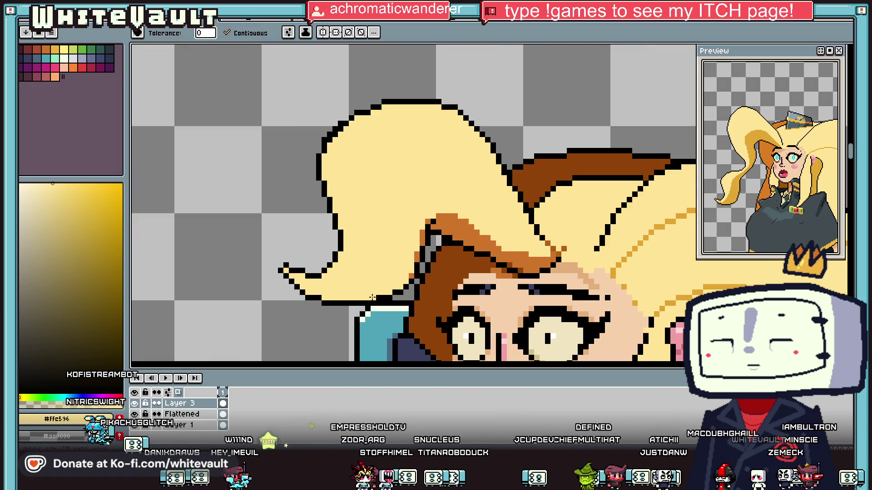
{"action": "scroll", "coordinate": [399, 286], "scroll_direction": "up", "scroll_amount": 3}
{"action": "left_click", "coordinate": [398, 284], "text": "alt"}
{"action": "key", "text": "b"}
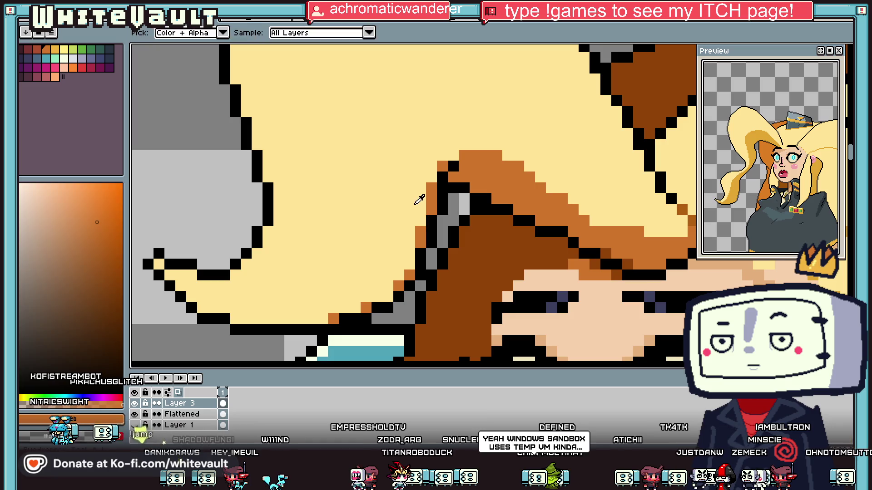
{"action": "left_click", "coordinate": [419, 196], "text": "alt"}
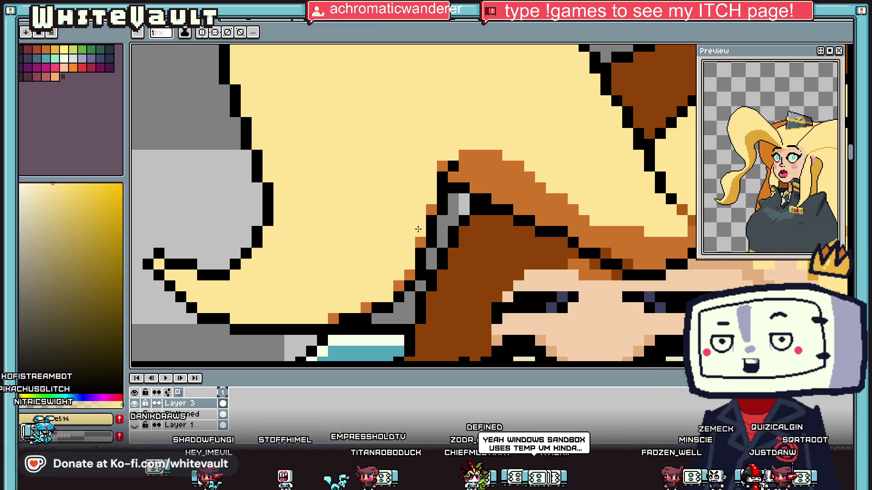
{"action": "scroll", "coordinate": [418, 229], "scroll_direction": "down", "scroll_amount": 3}
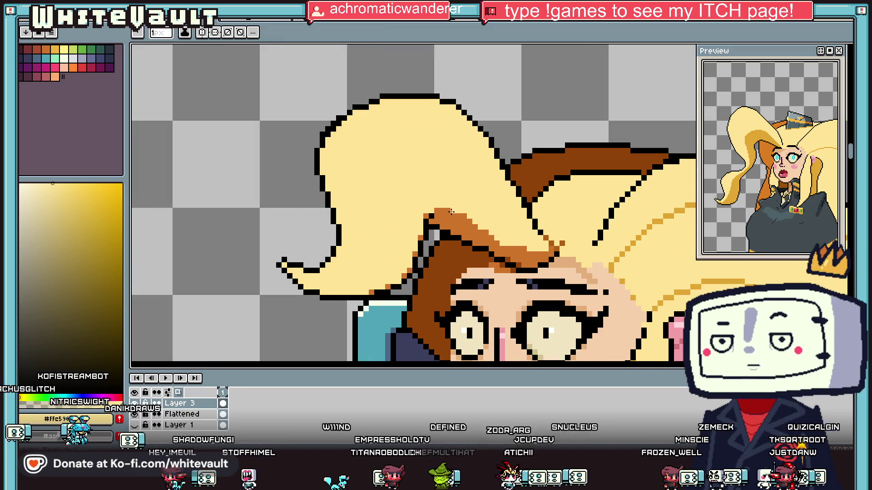
{"action": "scroll", "coordinate": [451, 212], "scroll_direction": "down", "scroll_amount": 3}
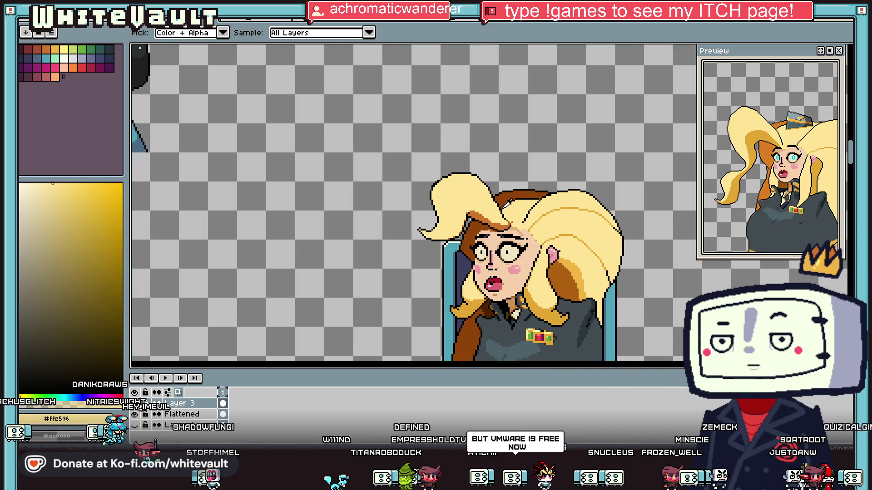
{"action": "scroll", "coordinate": [518, 190], "scroll_direction": "up", "scroll_amount": 5}
{"action": "left_click", "coordinate": [448, 221], "text": "alt"}
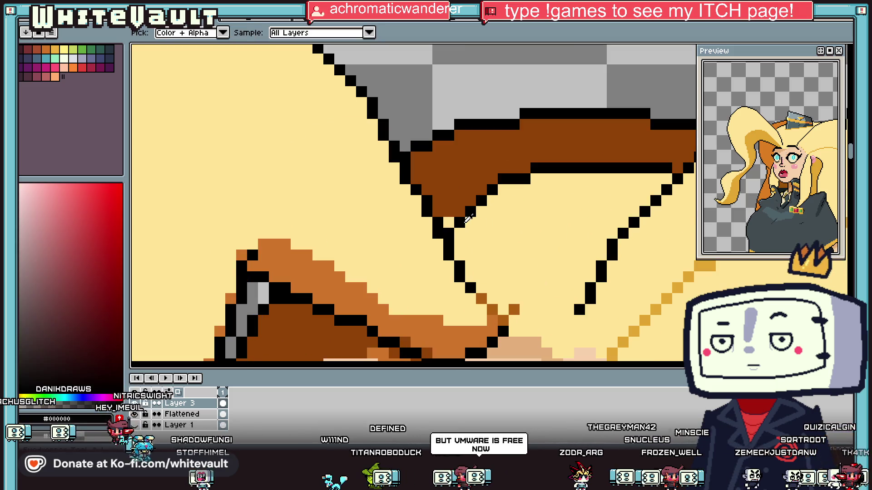
{"action": "left_click", "coordinate": [449, 212]}
{"action": "left_click", "coordinate": [459, 190]}
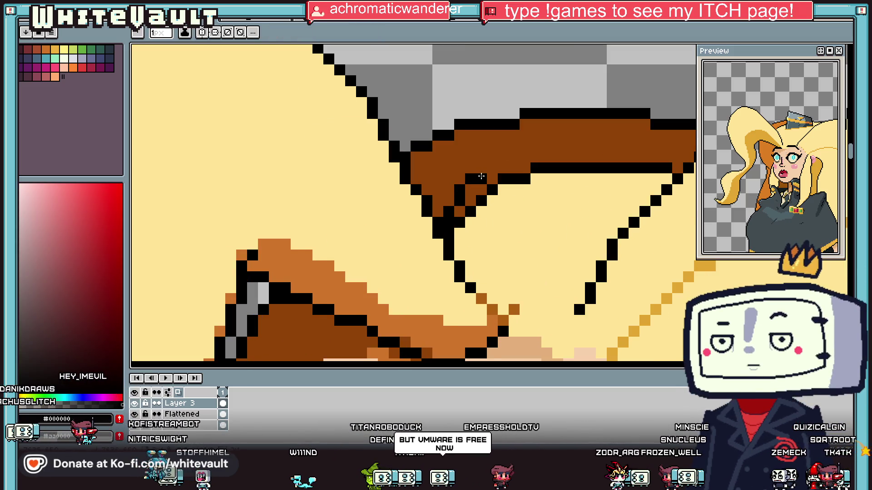
{"action": "mouse_move", "coordinate": [527, 156]}
{"action": "left_mouse_down"}
{"action": "mouse_move", "coordinate": [624, 157]}
{"action": "mouse_move", "coordinate": [492, 178]}
{"action": "mouse_move", "coordinate": [468, 212]}
{"action": "left_mouse_up"}
{"action": "left_click", "coordinate": [626, 176], "text": "alt"}
Repaint stray black pixels on the strand brown.
{"action": "left_click", "coordinate": [466, 212], "text": "alt"}
{"action": "left_click", "coordinate": [467, 208], "text": "alt"}
{"action": "left_click", "coordinate": [460, 190]}
{"action": "left_click", "coordinate": [465, 209], "text": "alt"}
{"action": "scroll", "coordinate": [474, 226], "scroll_direction": "down", "scroll_amount": 3}
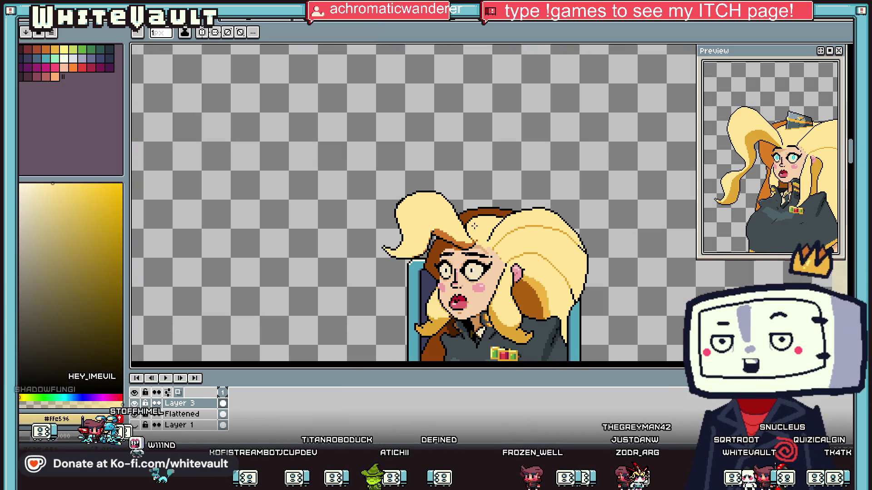
{"action": "scroll", "coordinate": [475, 228], "scroll_direction": "up", "scroll_amount": 3}
Add a black pixel on the strand edge, turn three diagonal black pixels cream, and extend the strand tip brown.
{"action": "left_click", "coordinate": [416, 196], "text": "alt"}
{"action": "left_click", "coordinate": [445, 180]}
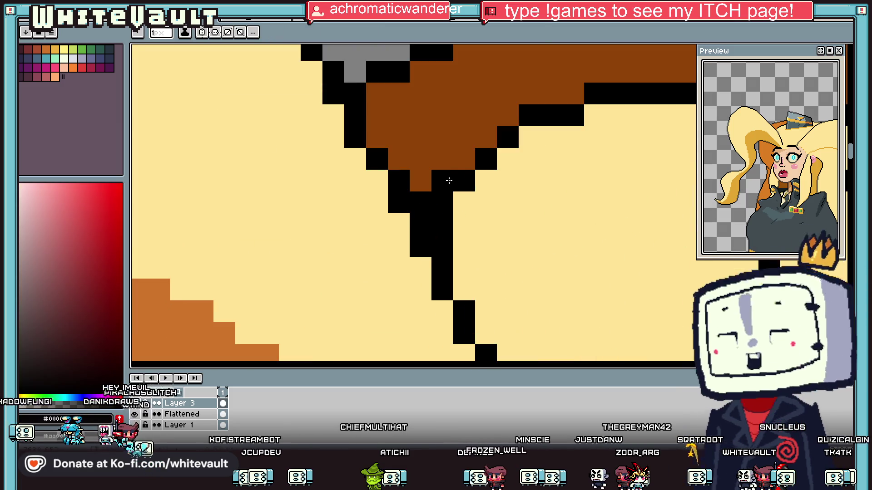
{"action": "left_click", "coordinate": [520, 181], "text": "alt"}
{"action": "left_click", "coordinate": [485, 158]}
{"action": "left_click", "coordinate": [464, 180]}
{"action": "left_click", "coordinate": [439, 208]}
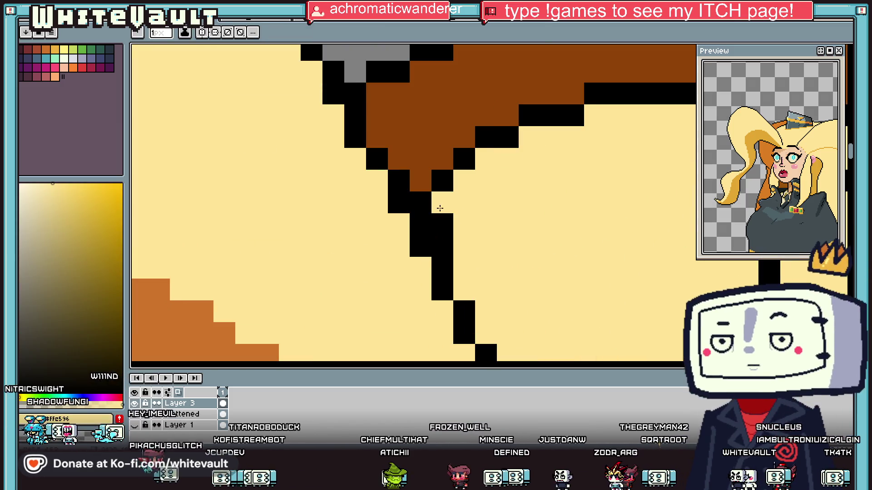
{"action": "left_click", "coordinate": [420, 181], "text": "alt"}
{"action": "left_click", "coordinate": [443, 245]}
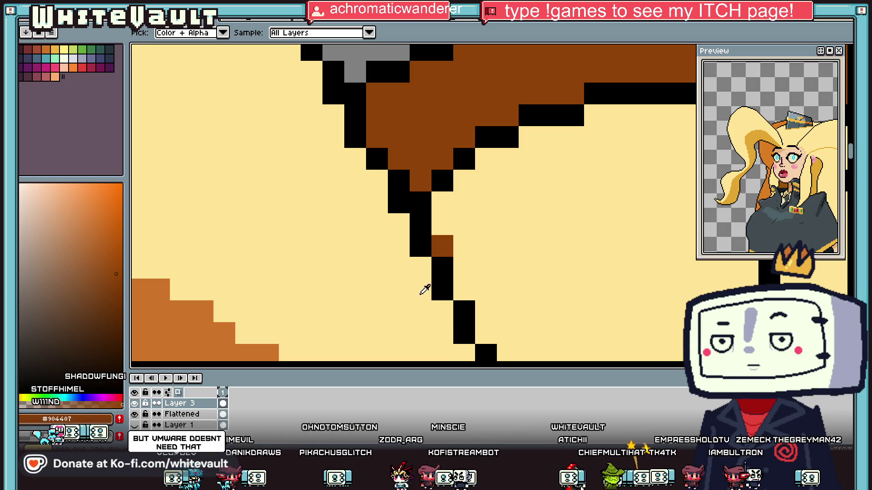
{"action": "scroll", "coordinate": [425, 290], "scroll_direction": "down", "scroll_amount": 5}
{"action": "scroll", "coordinate": [489, 268], "scroll_direction": "up", "scroll_amount": 3}
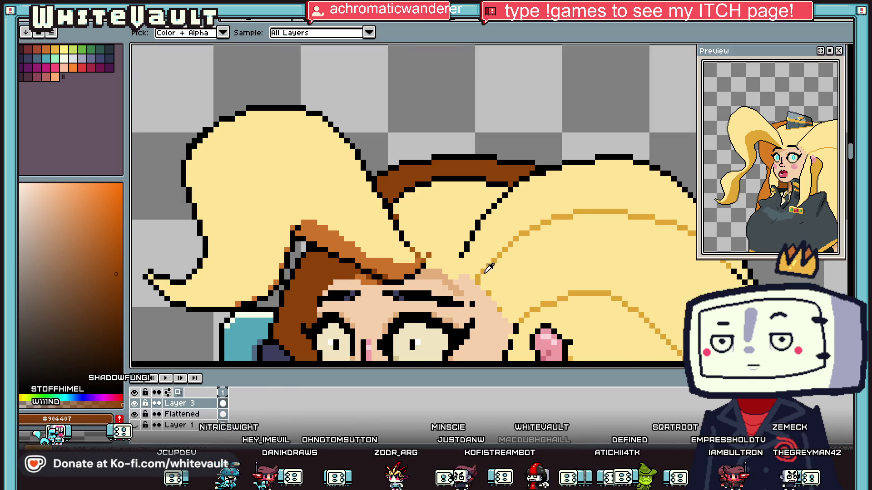
Flood-fill the two-tone hair area and the lower hair strand with orange-brown #cf752b.
{"action": "left_click", "coordinate": [489, 268], "text": "alt"}
{"action": "scroll", "coordinate": [411, 246], "scroll_direction": "up", "scroll_amount": 1}
{"action": "left_click", "coordinate": [411, 247], "text": "alt"}
{"action": "key", "text": "g"}
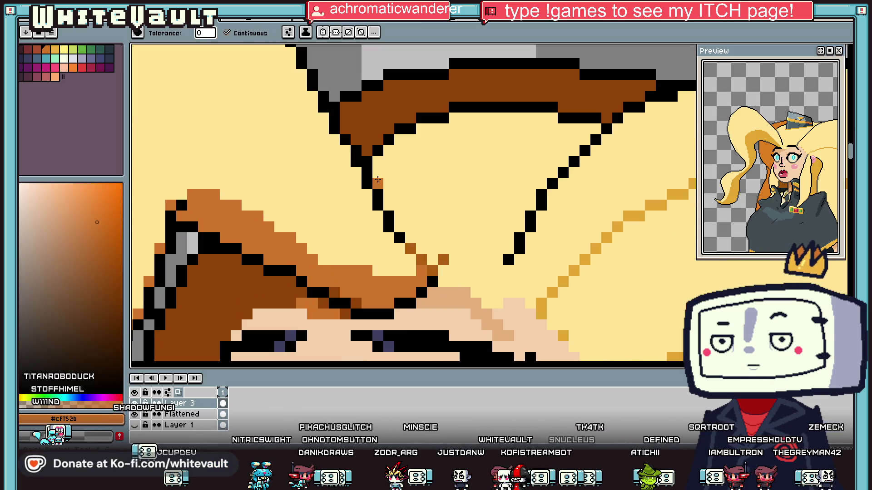
{"action": "scroll", "coordinate": [547, 249], "scroll_direction": "down", "scroll_amount": 3}
{"action": "scroll", "coordinate": [547, 249], "scroll_direction": "down", "scroll_amount": 3}
{"action": "scroll", "coordinate": [516, 260], "scroll_direction": "up", "scroll_amount": 3}
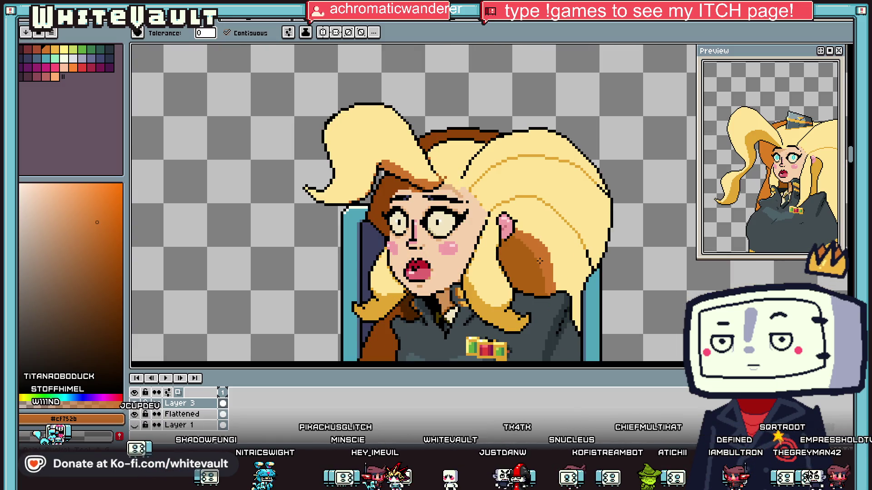
{"action": "left_click", "coordinate": [524, 262]}
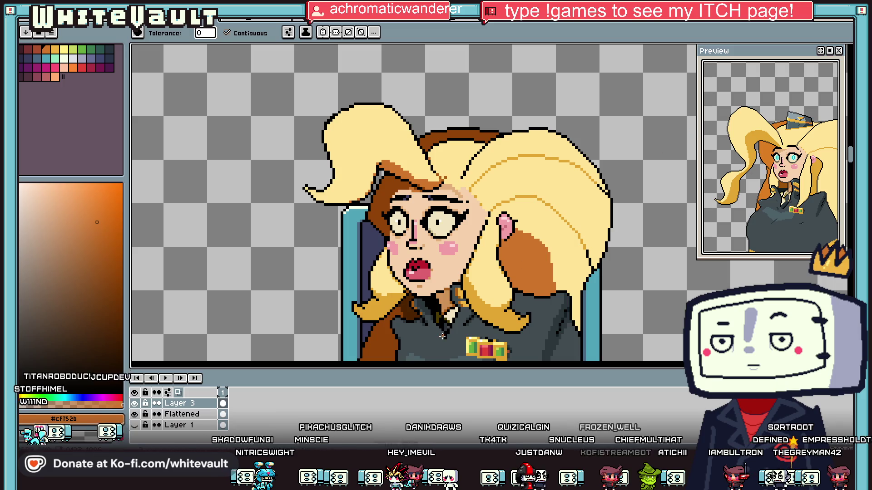
{"action": "left_click", "coordinate": [485, 315]}
Select a rectangle around the portrait, then choose the freehand Lasso selection tool.
{"action": "mouse_move", "coordinate": [176, 93]}
{"action": "left_mouse_down"}
{"action": "mouse_move", "coordinate": [510, 312]}
{"action": "mouse_move", "coordinate": [641, 362]}
{"action": "left_mouse_up"}
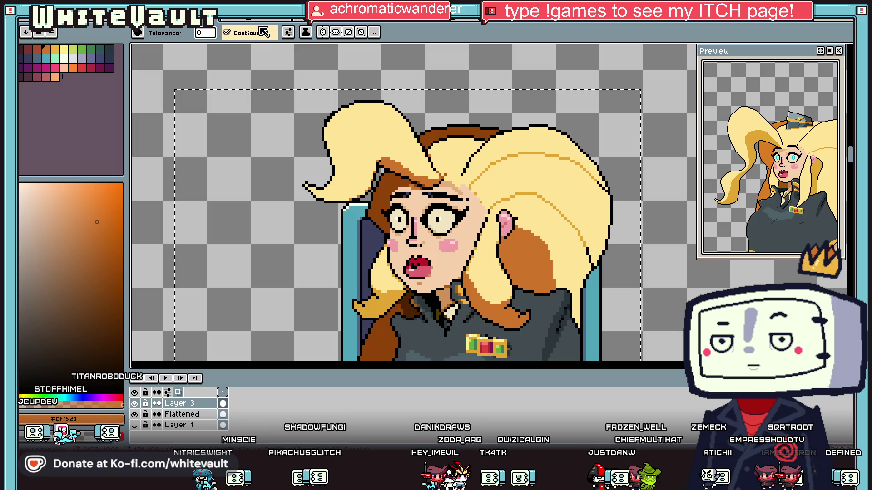
{"action": "scroll", "coordinate": [521, 208], "scroll_direction": "up", "scroll_amount": 2}
{"action": "scroll", "coordinate": [521, 208], "scroll_direction": "down", "scroll_amount": 2}
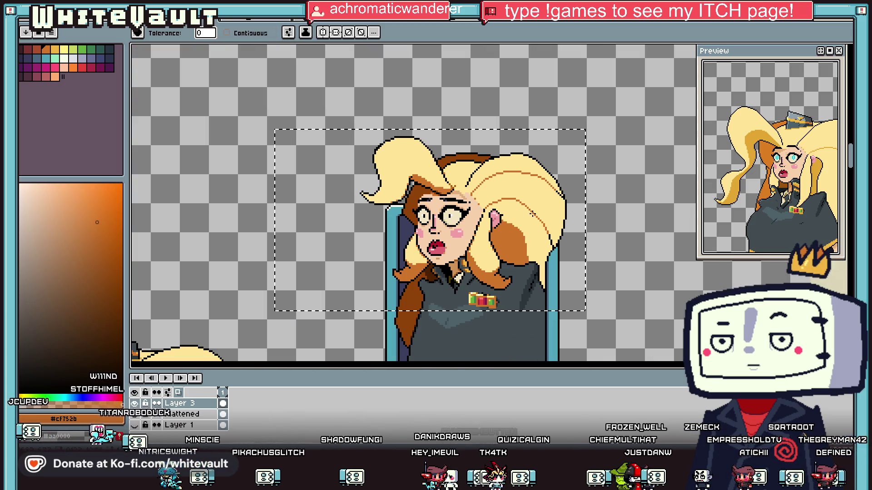
{"action": "scroll", "coordinate": [532, 212], "scroll_direction": "down", "scroll_amount": 1}
{"action": "scroll", "coordinate": [533, 213], "scroll_direction": "up", "scroll_amount": 1}
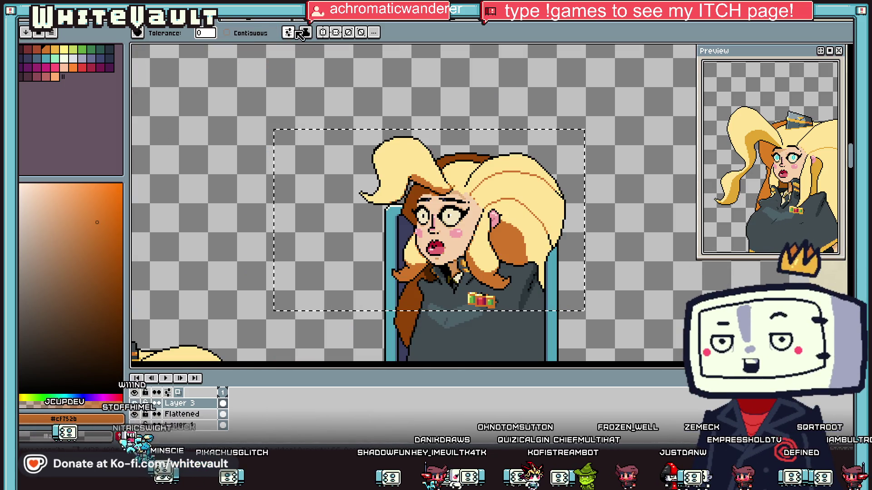
{"action": "key", "text": "alt"}
{"action": "scroll", "coordinate": [455, 216], "scroll_direction": "down", "scroll_amount": 1}
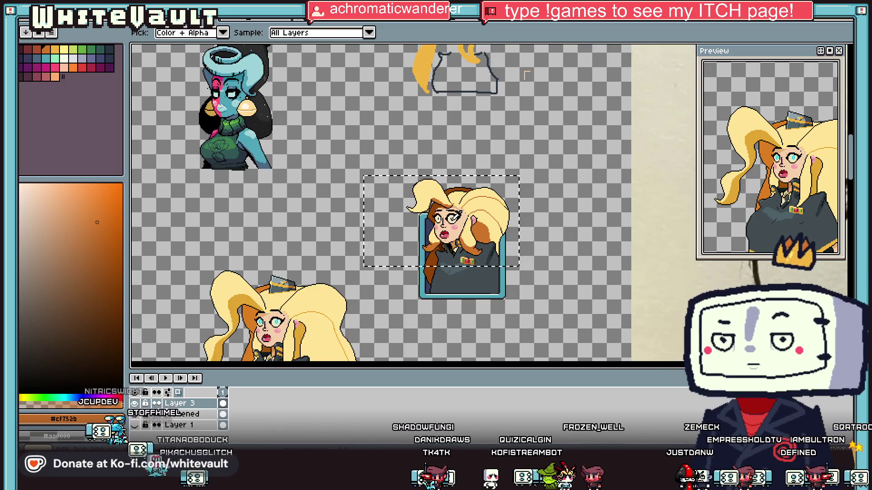
{"action": "scroll", "coordinate": [456, 195], "scroll_direction": "up", "scroll_amount": 2}
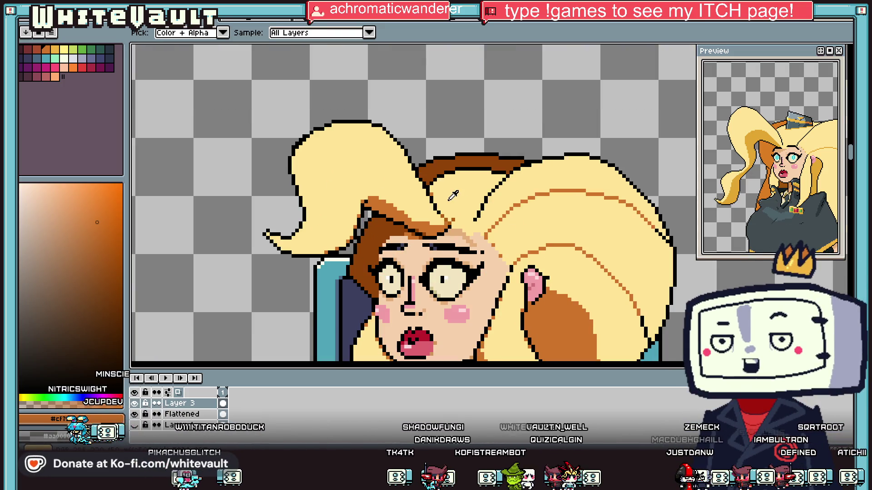
{"action": "scroll", "coordinate": [406, 220], "scroll_direction": "down", "scroll_amount": 1}
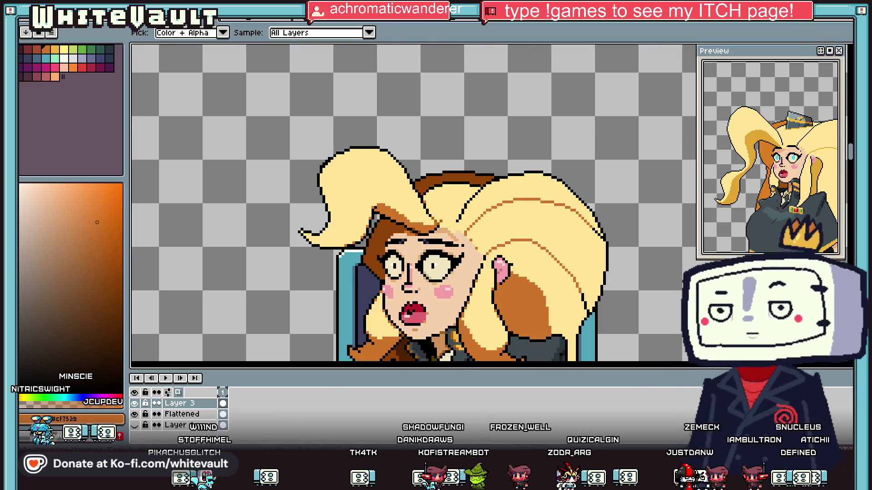
{"action": "left_click", "coordinate": [847, 49]}
{"action": "left_click", "coordinate": [822, 49]}
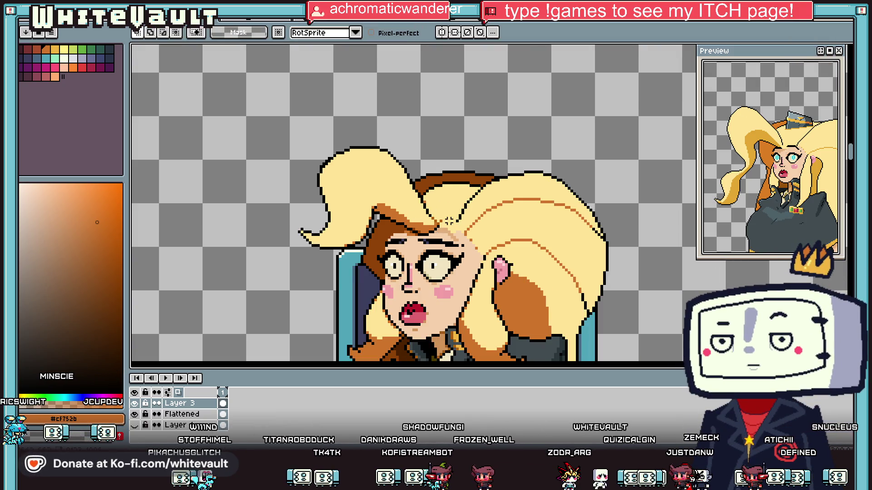
Lasso the left blonde hair lock and move it up and to the left.
{"action": "left_click_drag", "start_coordinate": [430, 212], "coordinate": [413, 172]}
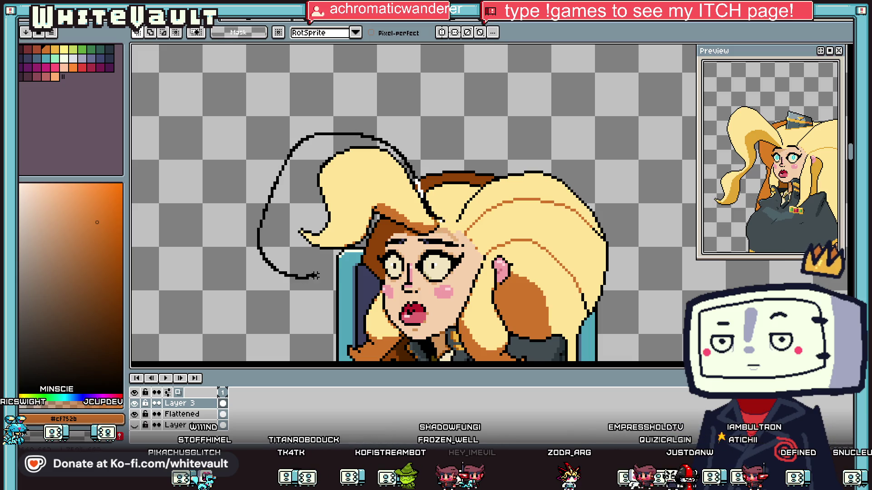
{"action": "mouse_move", "coordinate": [388, 222]}
{"action": "left_mouse_down"}
{"action": "mouse_move", "coordinate": [409, 228]}
{"action": "mouse_move", "coordinate": [396, 181]}
{"action": "mouse_move", "coordinate": [352, 125]}
{"action": "left_mouse_up"}
{"action": "scroll", "coordinate": [395, 225], "scroll_direction": "up", "scroll_amount": 1}
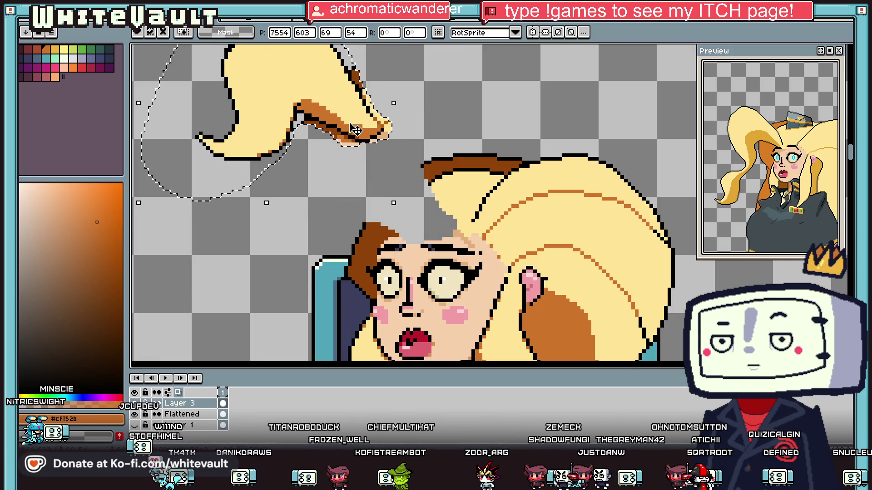
{"action": "scroll", "coordinate": [357, 153], "scroll_direction": "up", "scroll_amount": 1}
{"action": "left_click", "coordinate": [356, 153], "text": "alt"}
{"action": "key", "text": "g"}
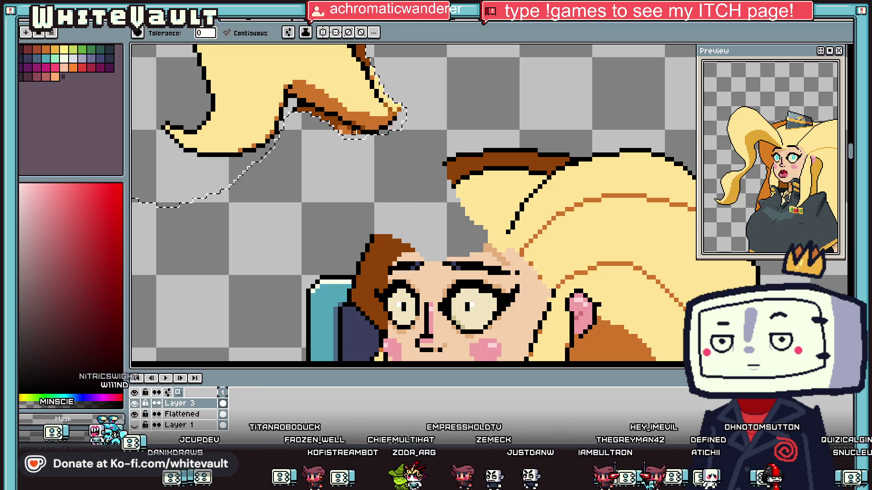
{"action": "scroll", "coordinate": [340, 150], "scroll_direction": "down", "scroll_amount": 2}
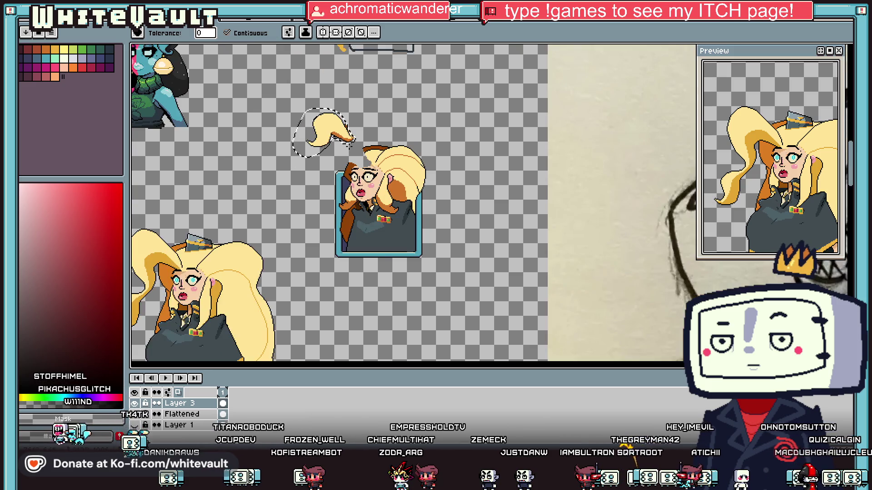
{"action": "scroll", "coordinate": [338, 152], "scroll_direction": "up", "scroll_amount": 1}
Place the hair lock onto the head with the Polygonal Lasso, nudge it up one pixel, and draw a short black diagonal.
{"action": "key", "text": "shift+q"}
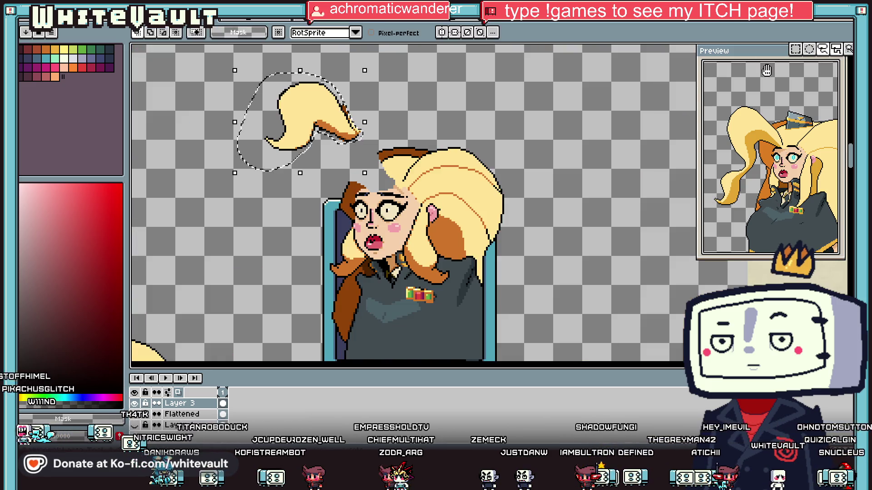
{"action": "scroll", "coordinate": [325, 135], "scroll_direction": "up", "scroll_amount": 1}
{"action": "left_click_drag", "start_coordinate": [325, 135], "coordinate": [364, 191]}
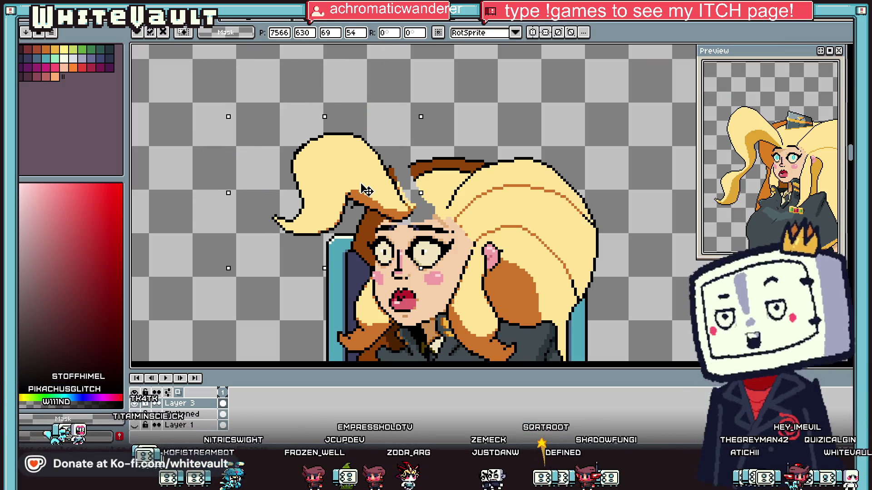
{"action": "scroll", "coordinate": [394, 199], "scroll_direction": "up", "scroll_amount": 1}
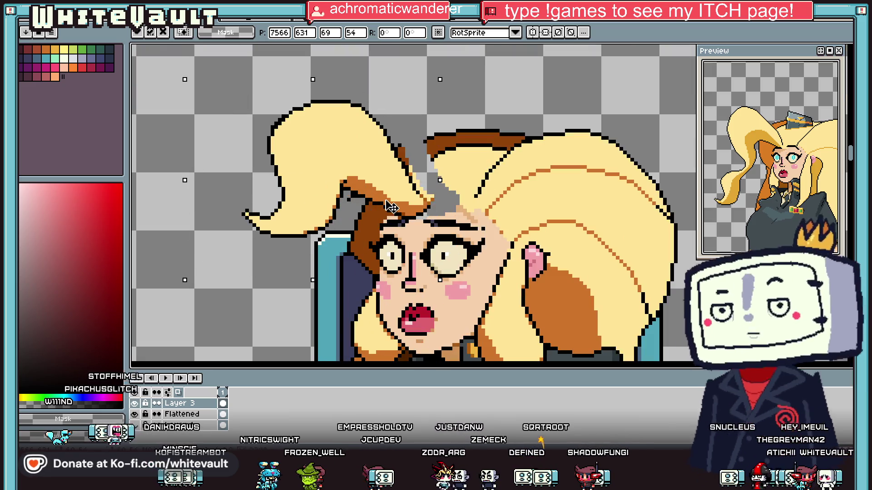
{"action": "left_click_drag", "start_coordinate": [394, 203], "coordinate": [390, 200]}
{"action": "scroll", "coordinate": [395, 207], "scroll_direction": "down", "scroll_amount": 2}
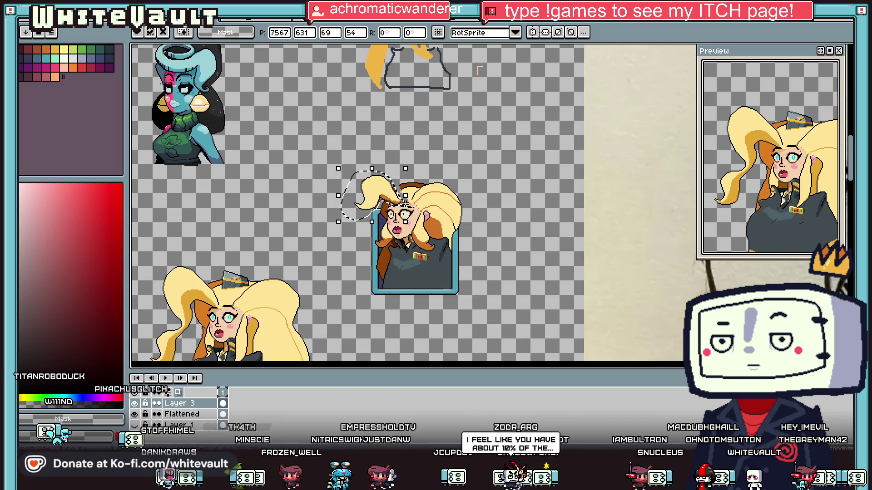
{"action": "key", "text": "ctrl+d"}
{"action": "scroll", "coordinate": [405, 205], "scroll_direction": "up", "scroll_amount": 4}
{"action": "key", "text": "b"}
{"action": "left_click_drag", "start_coordinate": [371, 157], "coordinate": [360, 168]}
Fill black pixels along the lineart and fill the grey hair gap with sampled brown.
{"action": "key", "text": "alt"}
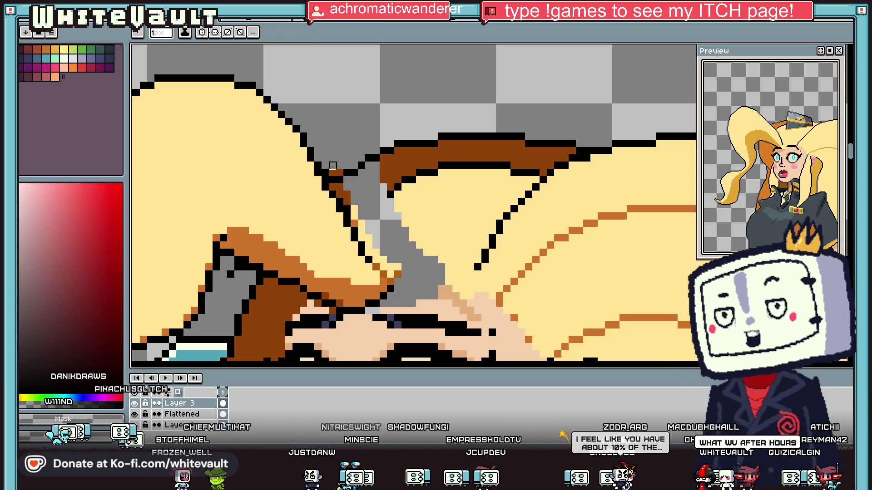
{"action": "key", "text": "alt"}
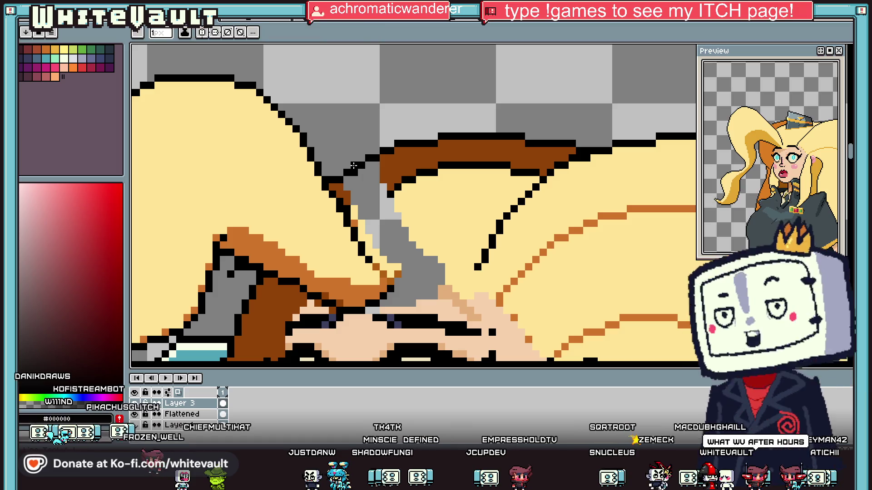
{"action": "left_click", "coordinate": [335, 172]}
{"action": "key", "text": "alt"}
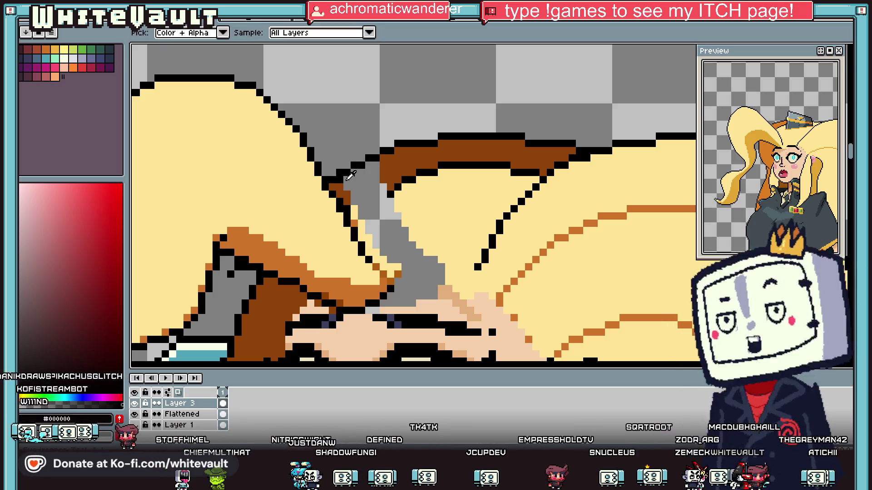
{"action": "key", "text": "alt"}
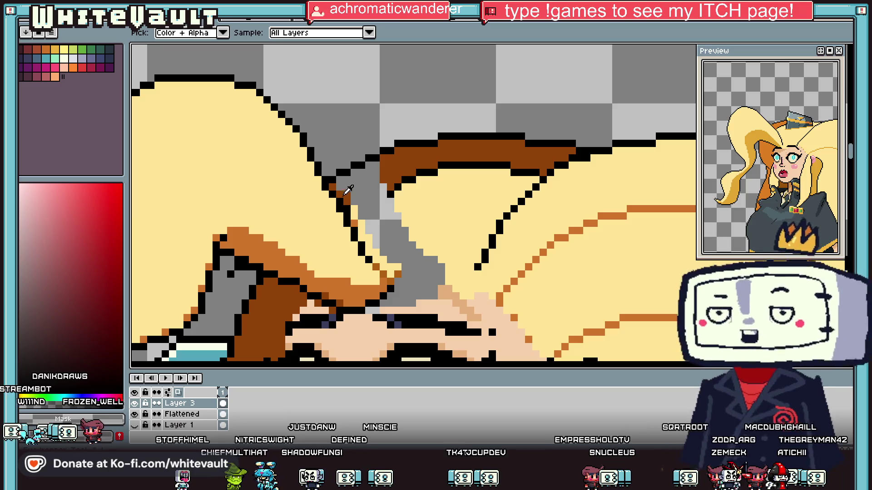
{"action": "left_click", "coordinate": [343, 195], "text": "alt"}
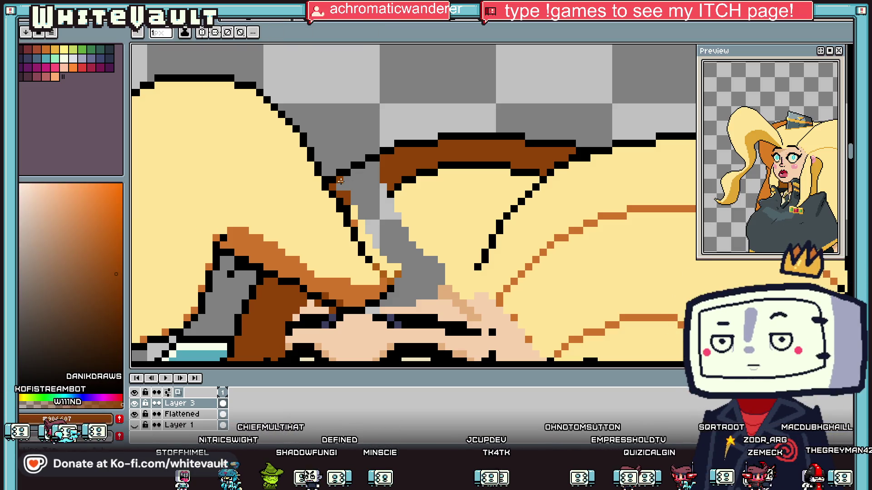
{"action": "left_click", "coordinate": [375, 204]}
{"action": "key", "text": "g"}
{"action": "left_click", "coordinate": [359, 195]}
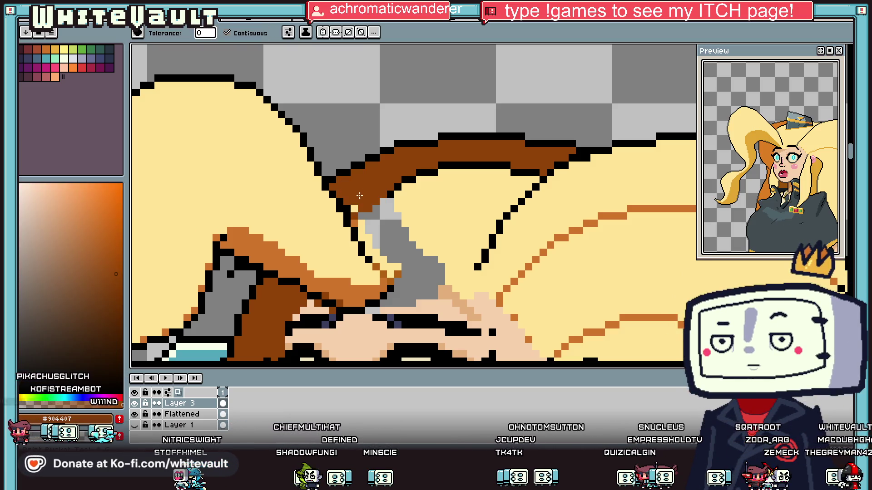
Add a dark outline pixel and fill the remaining grey hair patches with brown and pale yellow.
{"action": "scroll", "coordinate": [359, 213], "scroll_direction": "down", "scroll_amount": 4}
{"action": "scroll", "coordinate": [368, 213], "scroll_direction": "up", "scroll_amount": 3}
{"action": "left_click", "coordinate": [370, 213], "text": "alt"}
{"action": "key", "text": "b"}
{"action": "left_click", "coordinate": [368, 216]}
{"action": "left_click", "coordinate": [366, 210], "text": "alt"}
{"action": "key", "text": "g"}
{"action": "left_click", "coordinate": [365, 206]}
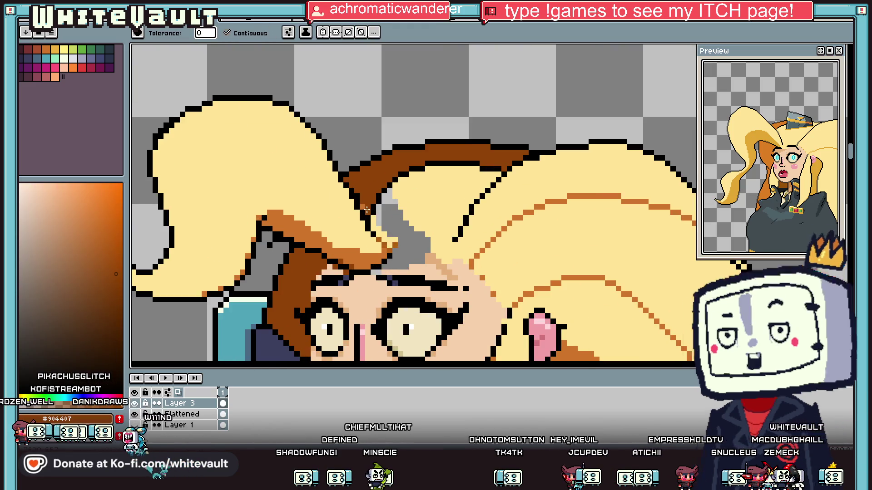
{"action": "left_click", "coordinate": [411, 227], "text": "alt"}
{"action": "left_click", "coordinate": [400, 230]}
{"action": "scroll", "coordinate": [408, 230], "scroll_direction": "down", "scroll_amount": 4}
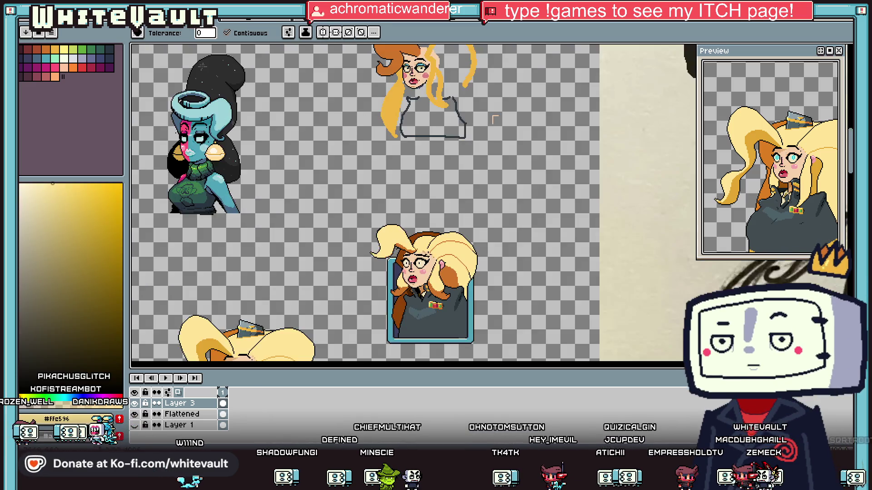
{"action": "scroll", "coordinate": [422, 240], "scroll_direction": "up", "scroll_amount": 4}
Shade the forehead with darker tan strokes and tan fills over the light skin patches.
{"action": "left_click", "coordinate": [426, 246], "text": "alt"}
{"action": "scroll", "coordinate": [426, 253], "scroll_direction": "up", "scroll_amount": 3}
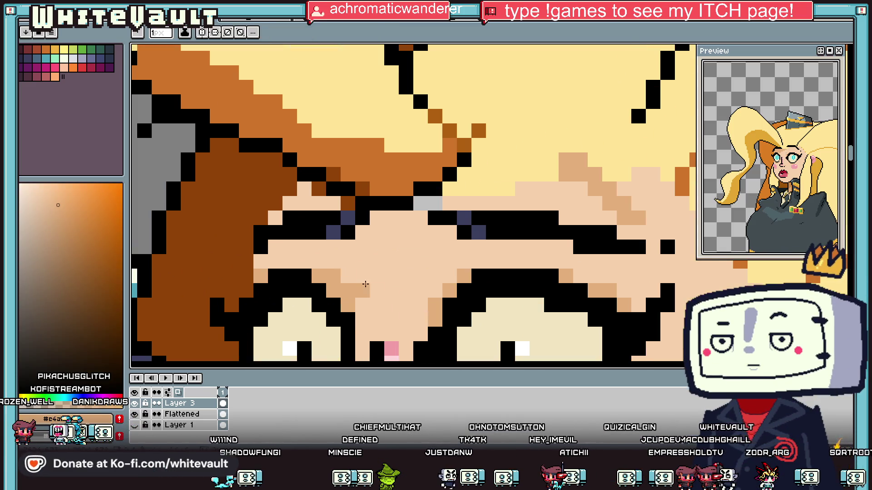
{"action": "left_click_drag", "start_coordinate": [371, 291], "coordinate": [427, 296]}
{"action": "mouse_move", "coordinate": [533, 262]}
{"action": "left_mouse_down"}
{"action": "mouse_move", "coordinate": [566, 234]}
{"action": "mouse_move", "coordinate": [581, 195]}
{"action": "left_mouse_up"}
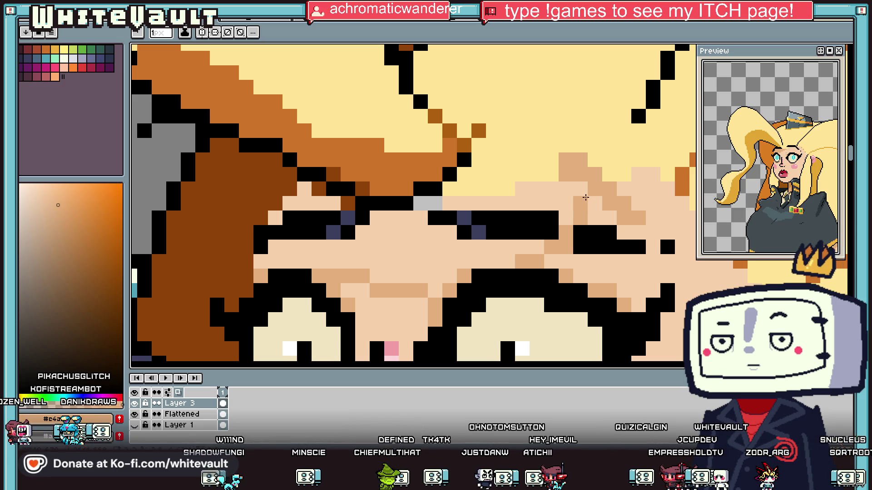
{"action": "key", "text": "g"}
{"action": "left_click", "coordinate": [567, 188]}
{"action": "left_click", "coordinate": [527, 245]}
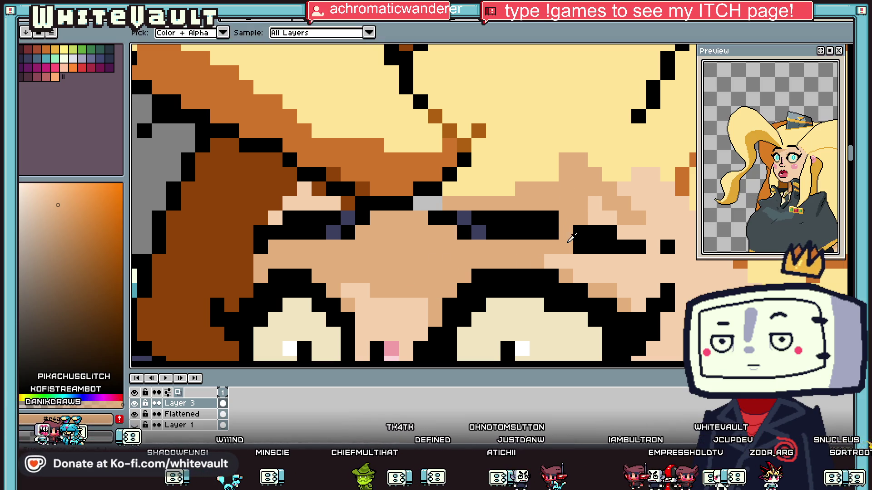
Add a black pixel to the brow line and paint light skin pixels near the eye.
{"action": "left_click", "coordinate": [565, 237], "text": "alt"}
{"action": "left_click", "coordinate": [566, 245]}
{"action": "left_click", "coordinate": [602, 204], "text": "alt"}
{"action": "left_click_drag", "start_coordinate": [624, 202], "coordinate": [644, 218]}
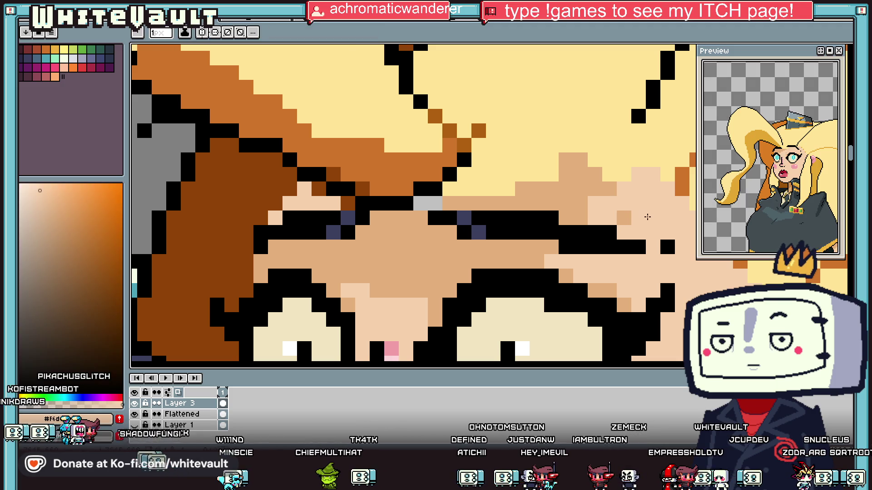
{"action": "scroll", "coordinate": [636, 232], "scroll_direction": "down", "scroll_amount": 5}
{"action": "scroll", "coordinate": [542, 208], "scroll_direction": "down", "scroll_amount": 2}
{"action": "scroll", "coordinate": [542, 208], "scroll_direction": "up", "scroll_amount": 6}
{"action": "key", "text": "g"}
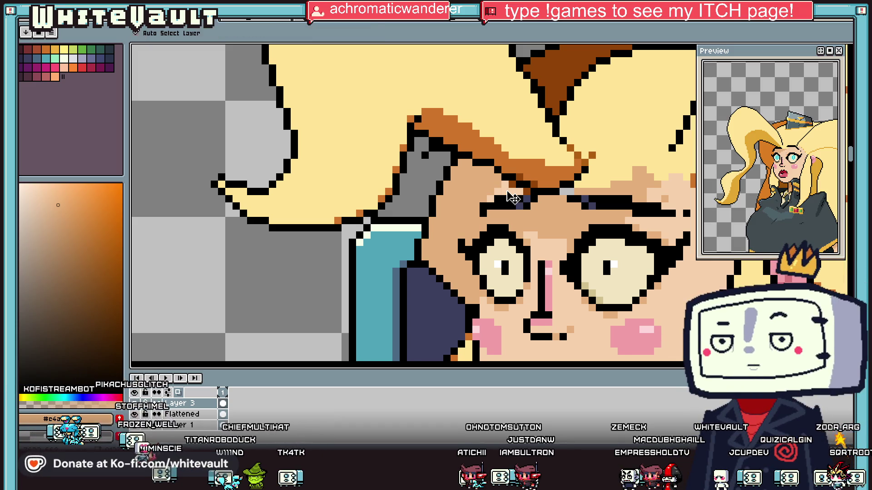
{"action": "scroll", "coordinate": [507, 191], "scroll_direction": "down", "scroll_amount": 3}
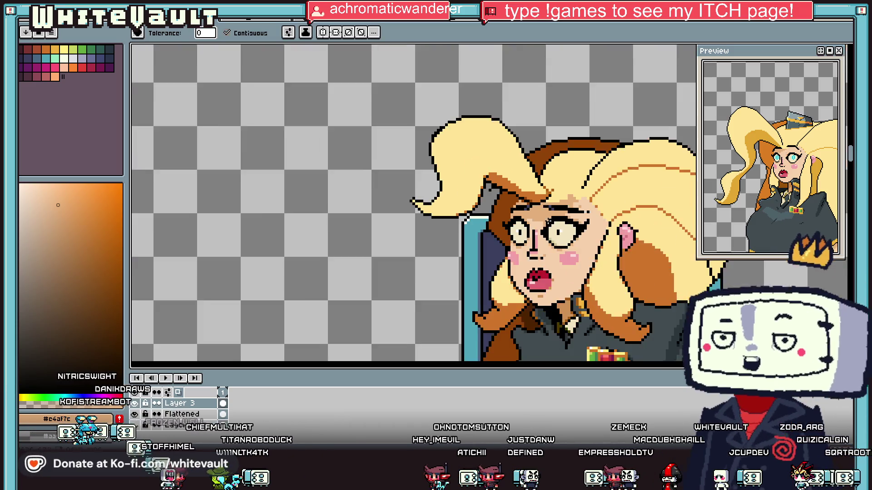
{"action": "scroll", "coordinate": [622, 234], "scroll_direction": "down", "scroll_amount": 2}
{"action": "scroll", "coordinate": [620, 232], "scroll_direction": "up", "scroll_amount": 3}
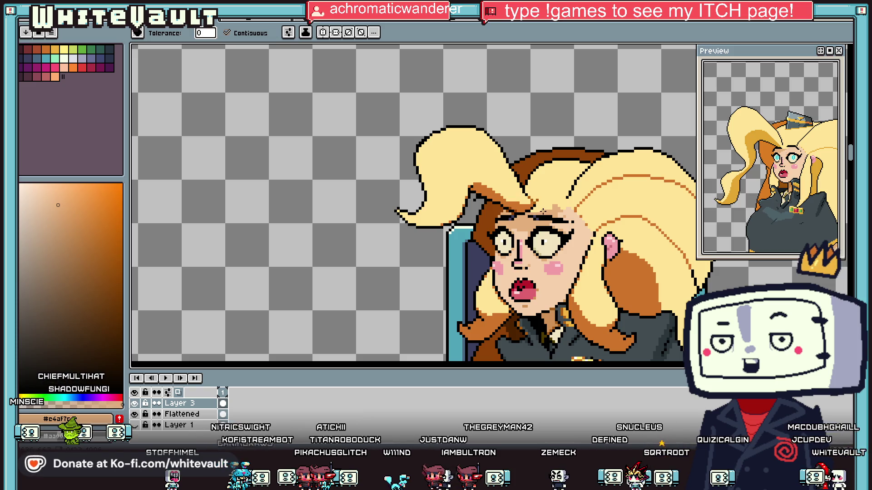
{"action": "scroll", "coordinate": [580, 195], "scroll_direction": "down", "scroll_amount": 1}
{"action": "scroll", "coordinate": [585, 191], "scroll_direction": "down", "scroll_amount": 2}
{"action": "scroll", "coordinate": [768, 177], "scroll_direction": "down", "scroll_amount": 3}
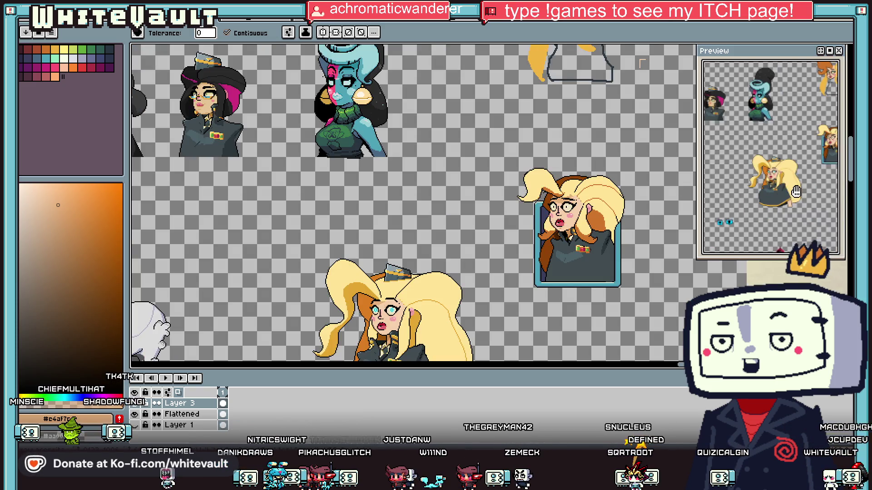
{"action": "scroll", "coordinate": [784, 175], "scroll_direction": "down", "scroll_amount": 3}
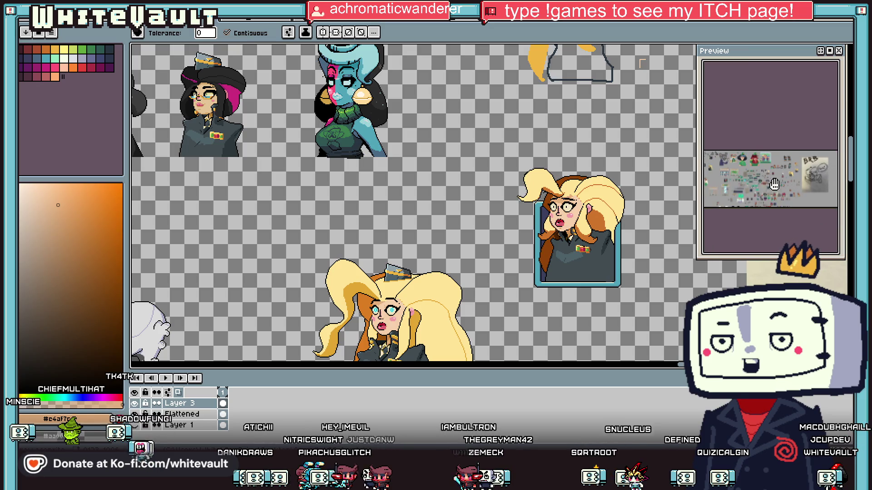
{"action": "scroll", "coordinate": [413, 202], "scroll_direction": "down", "scroll_amount": 5}
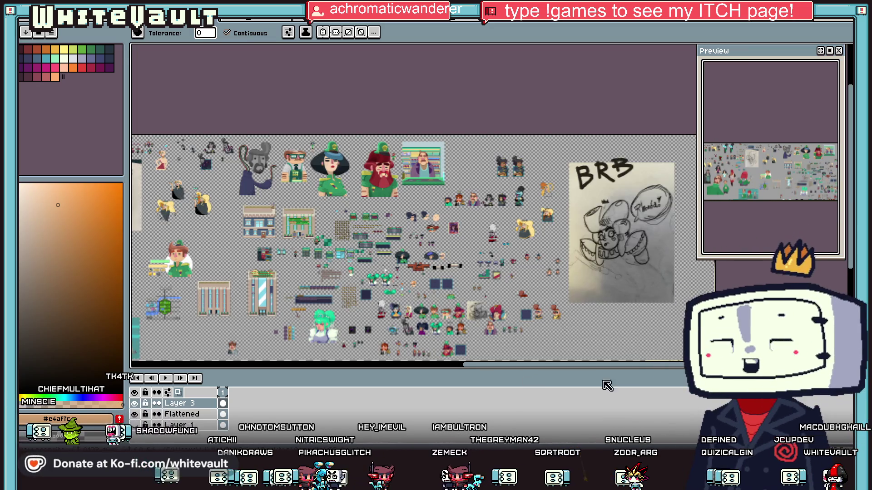
{"action": "scroll", "coordinate": [365, 254], "scroll_direction": "up", "scroll_amount": 5}
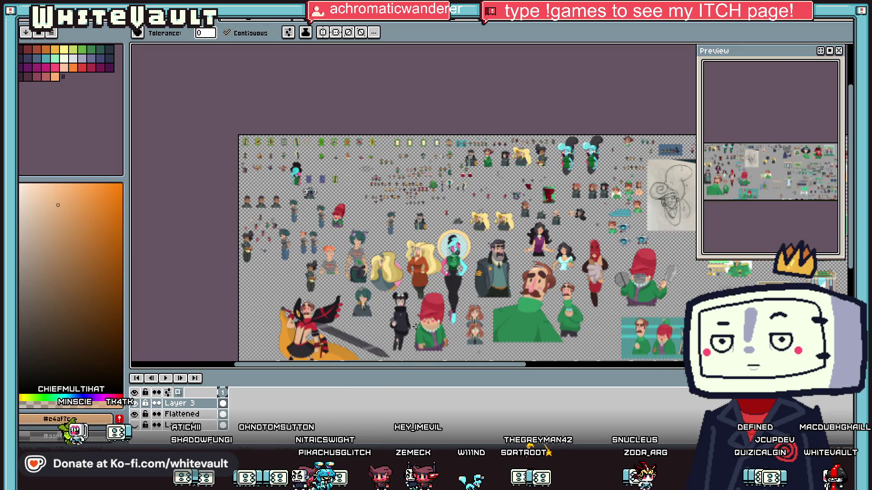
{"action": "scroll", "coordinate": [361, 236], "scroll_direction": "up", "scroll_amount": 2}
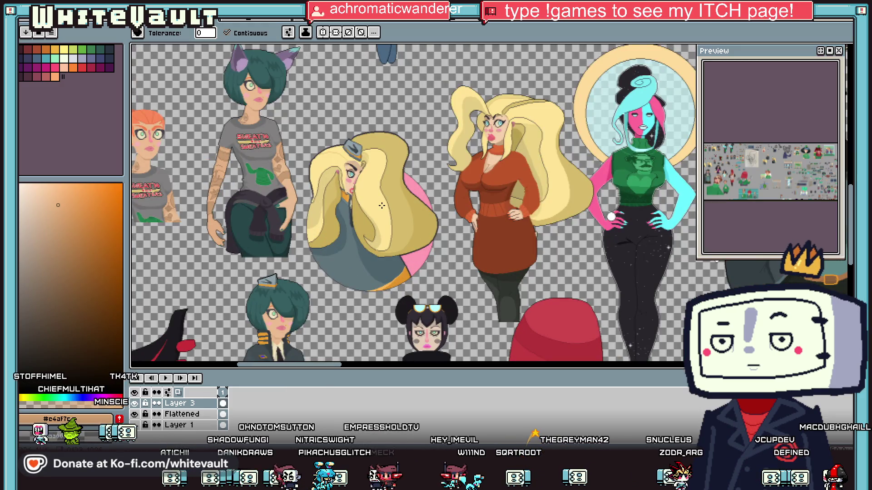
{"action": "scroll", "coordinate": [384, 205], "scroll_direction": "up", "scroll_amount": 2}
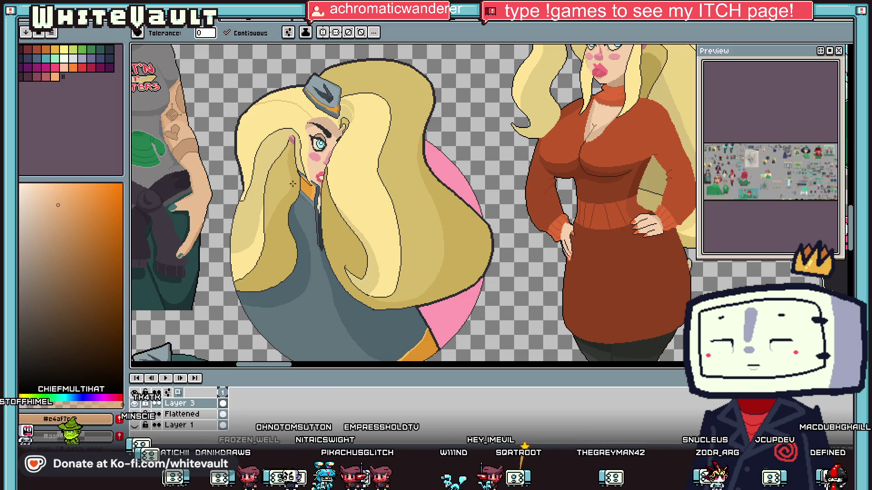
{"action": "scroll", "coordinate": [523, 163], "scroll_direction": "down", "scroll_amount": 2}
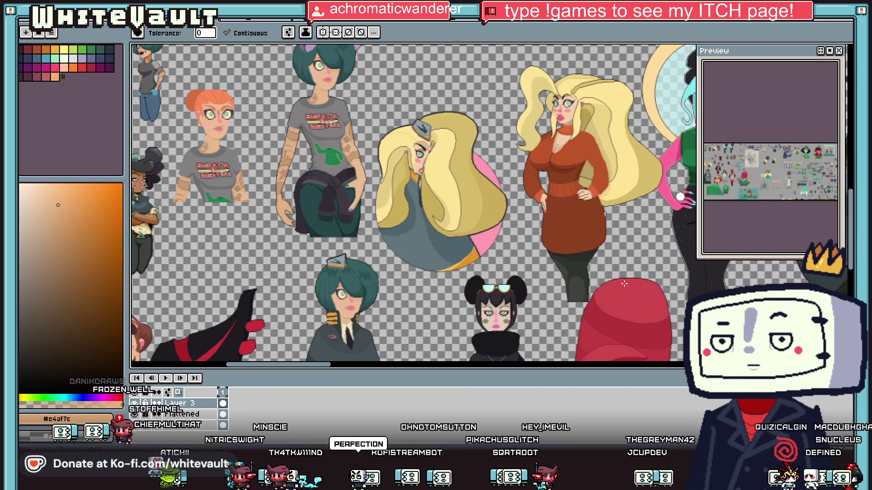
{"action": "scroll", "coordinate": [549, 121], "scroll_direction": "up", "scroll_amount": 2}
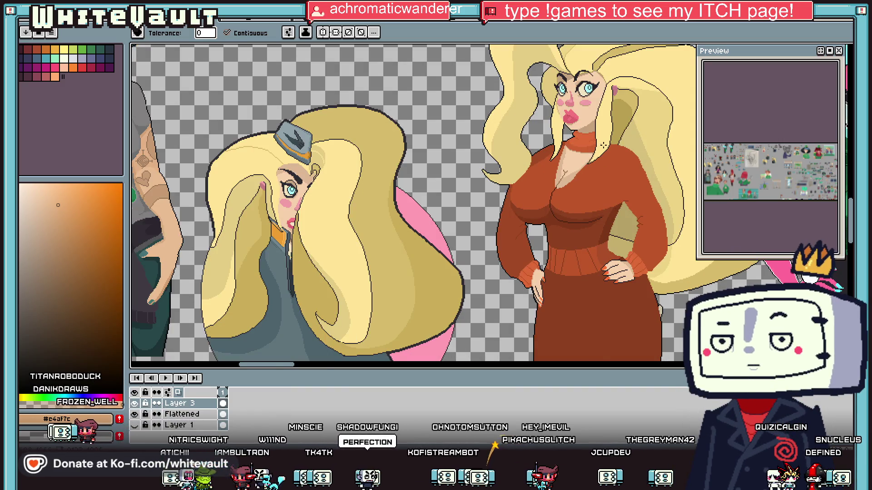
{"action": "scroll", "coordinate": [603, 146], "scroll_direction": "down", "scroll_amount": 2}
{"action": "mouse_move", "coordinate": [325, 365]}
{"action": "left_mouse_down"}
{"action": "mouse_move", "coordinate": [386, 372]}
{"action": "mouse_move", "coordinate": [668, 350]}
{"action": "mouse_move", "coordinate": [677, 296]}
{"action": "mouse_move", "coordinate": [659, 225]}
{"action": "left_mouse_up"}
{"action": "scroll", "coordinate": [659, 226], "scroll_direction": "down", "scroll_amount": 3}
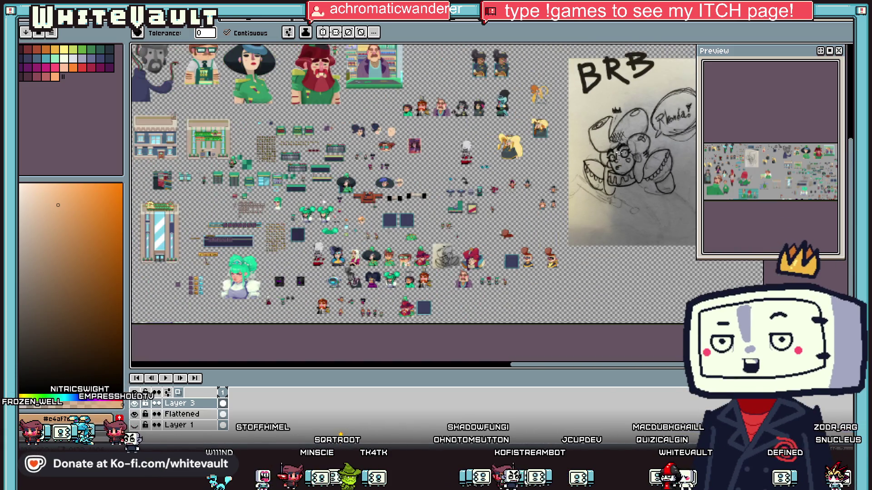
{"action": "scroll", "coordinate": [540, 118], "scroll_direction": "up", "scroll_amount": 5}
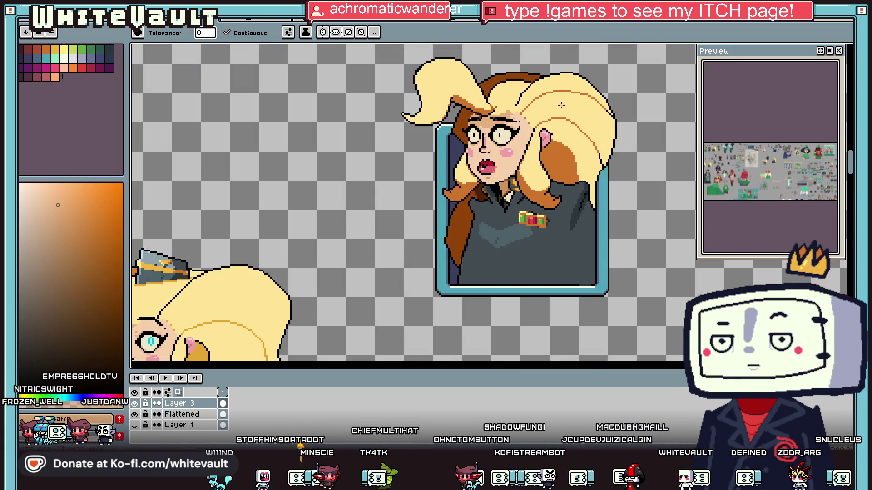
Select the brown hair strand beside the face and apply its RotSprite transformation.
{"action": "scroll", "coordinate": [511, 105], "scroll_direction": "up", "scroll_amount": 1}
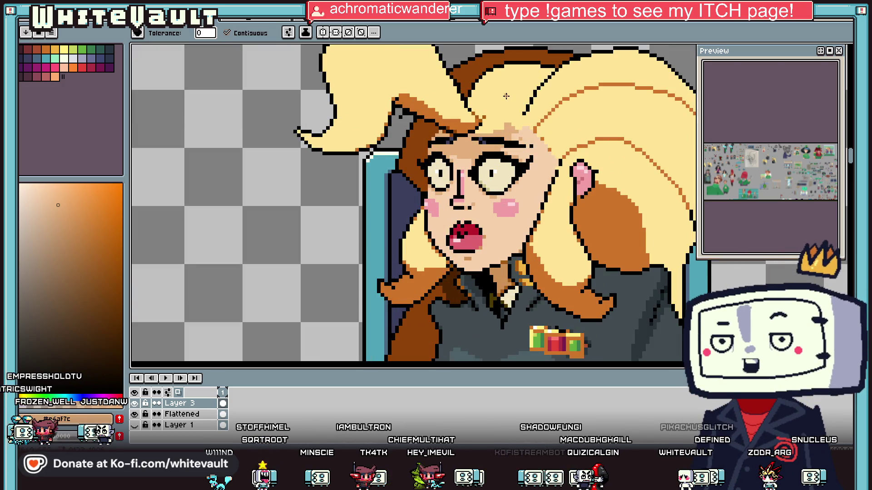
{"action": "key", "text": "m"}
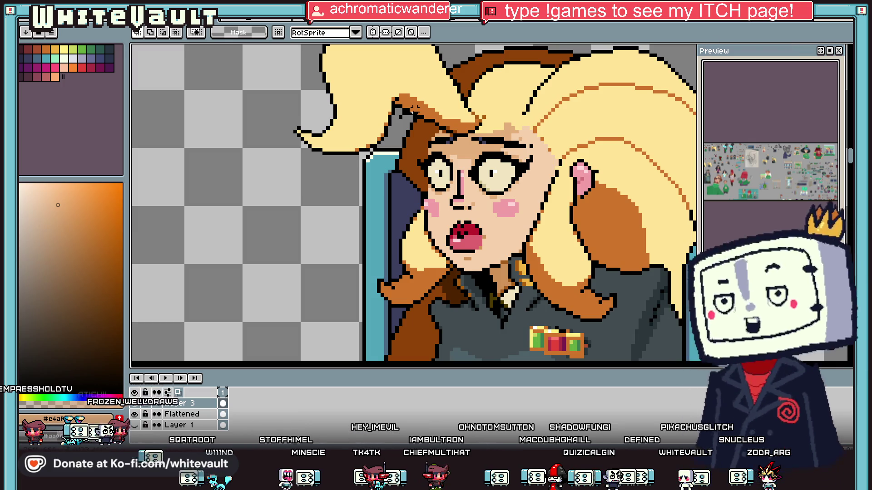
{"action": "scroll", "coordinate": [404, 150], "scroll_direction": "up", "scroll_amount": 1}
{"action": "mouse_move", "coordinate": [377, 127]}
{"action": "left_mouse_down"}
{"action": "mouse_move", "coordinate": [420, 227]}
{"action": "mouse_move", "coordinate": [409, 207]}
{"action": "left_mouse_up"}
{"action": "key", "text": "Return"}
Undo the grey fill near the hairline and get the pencil ready.
{"action": "scroll", "coordinate": [409, 207], "scroll_direction": "down", "scroll_amount": 2}
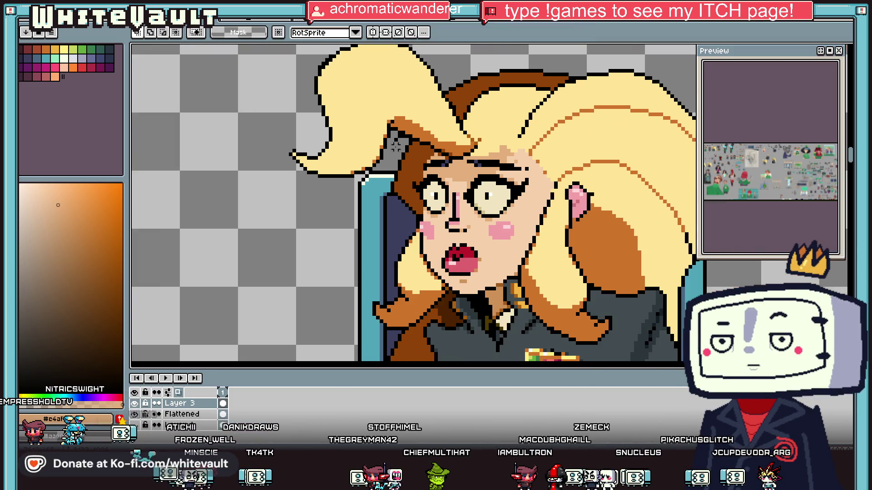
{"action": "scroll", "coordinate": [409, 206], "scroll_direction": "up", "scroll_amount": 3}
{"action": "key", "text": "g"}
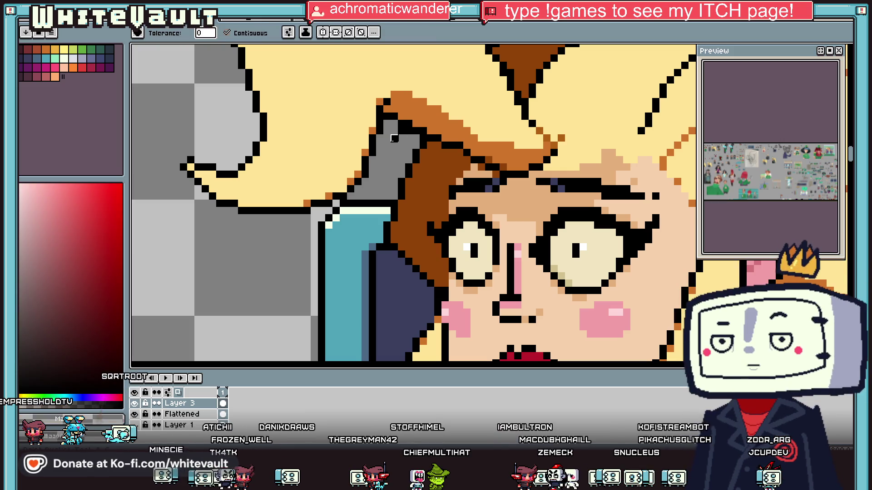
{"action": "scroll", "coordinate": [394, 142], "scroll_direction": "up", "scroll_amount": 2}
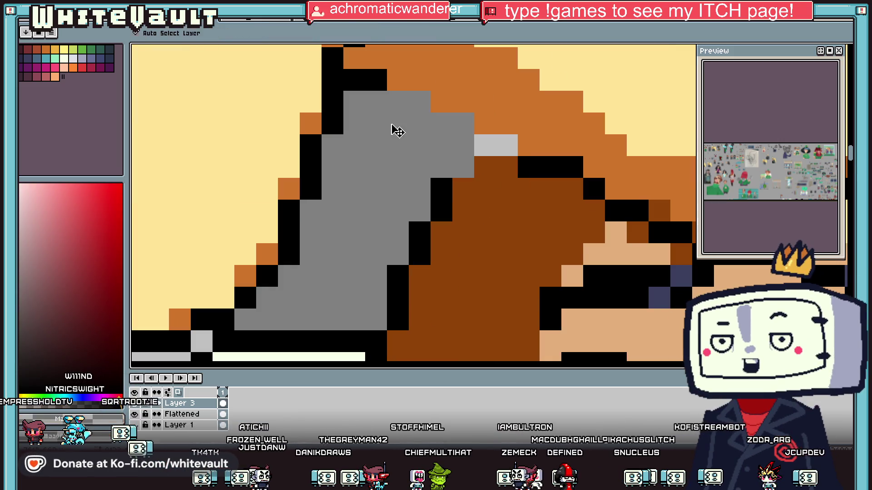
{"action": "key", "text": "ctrl+z"}
{"action": "key", "text": "i"}
{"action": "key", "text": "b"}
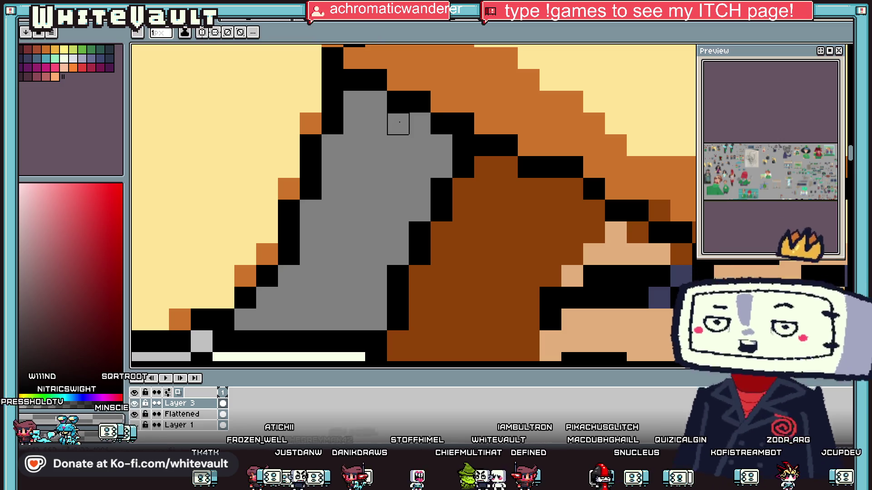
{"action": "scroll", "coordinate": [397, 122], "scroll_direction": "down", "scroll_amount": 4}
Sample the pale yellow hair colour and paint it over the skin pixels at the hairline.
{"action": "key", "text": "i"}
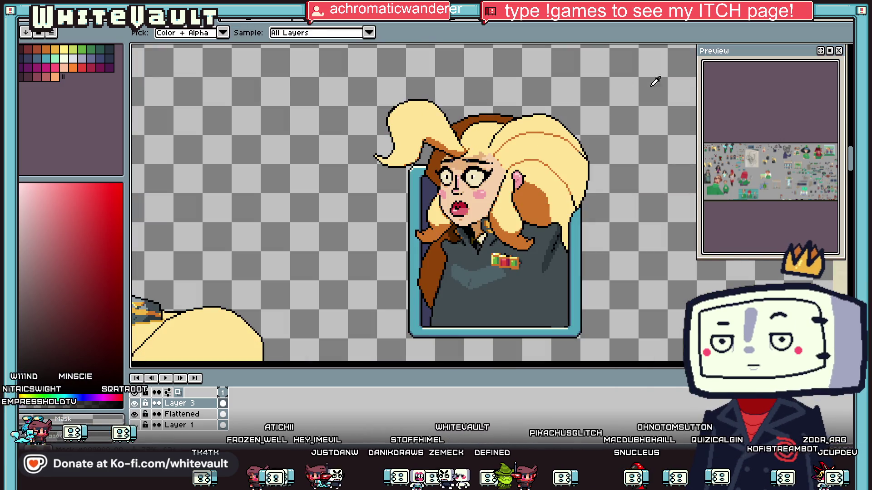
{"action": "scroll", "coordinate": [531, 108], "scroll_direction": "up", "scroll_amount": 3}
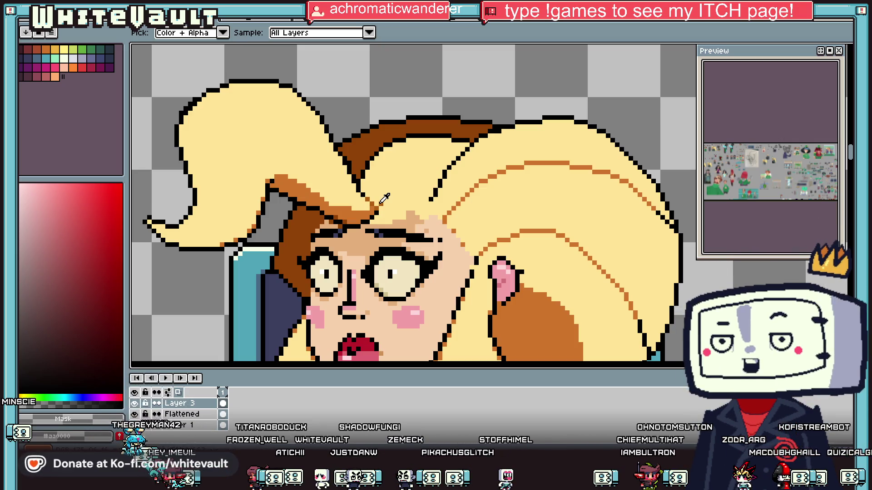
{"action": "scroll", "coordinate": [384, 199], "scroll_direction": "up", "scroll_amount": 1}
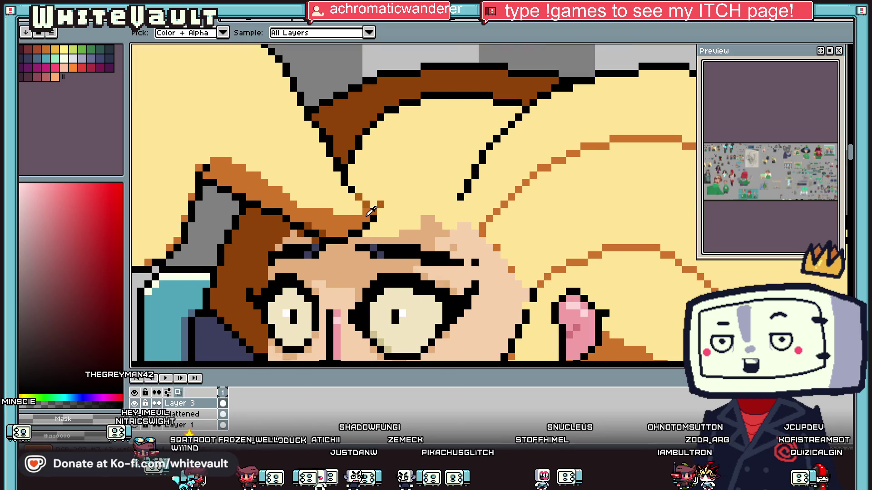
{"action": "left_click", "coordinate": [372, 211]}
{"action": "scroll", "coordinate": [480, 166], "scroll_direction": "up", "scroll_amount": 1}
{"action": "scroll", "coordinate": [479, 166], "scroll_direction": "down", "scroll_amount": 3}
{"action": "key", "text": "i"}
{"action": "scroll", "coordinate": [419, 229], "scroll_direction": "up", "scroll_amount": 1}
{"action": "scroll", "coordinate": [419, 227], "scroll_direction": "down", "scroll_amount": 2}
{"action": "scroll", "coordinate": [422, 226], "scroll_direction": "up", "scroll_amount": 3}
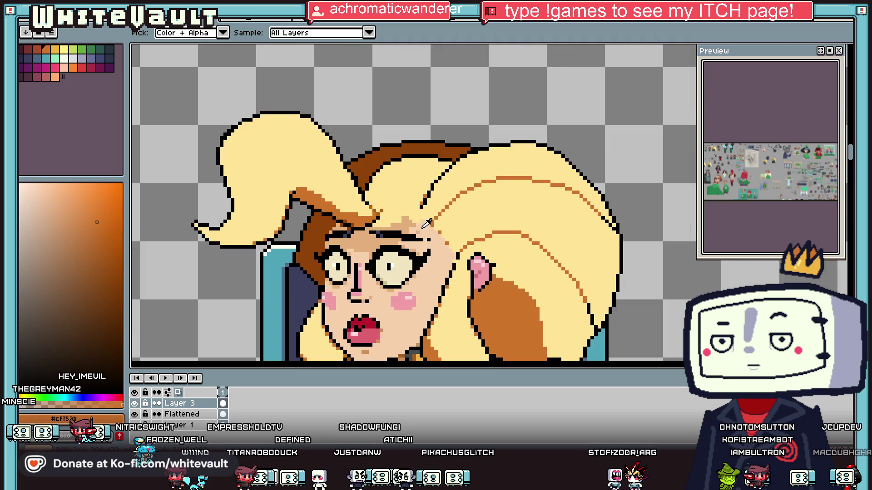
{"action": "left_click", "coordinate": [376, 225]}
{"action": "scroll", "coordinate": [381, 227], "scroll_direction": "up", "scroll_amount": 1}
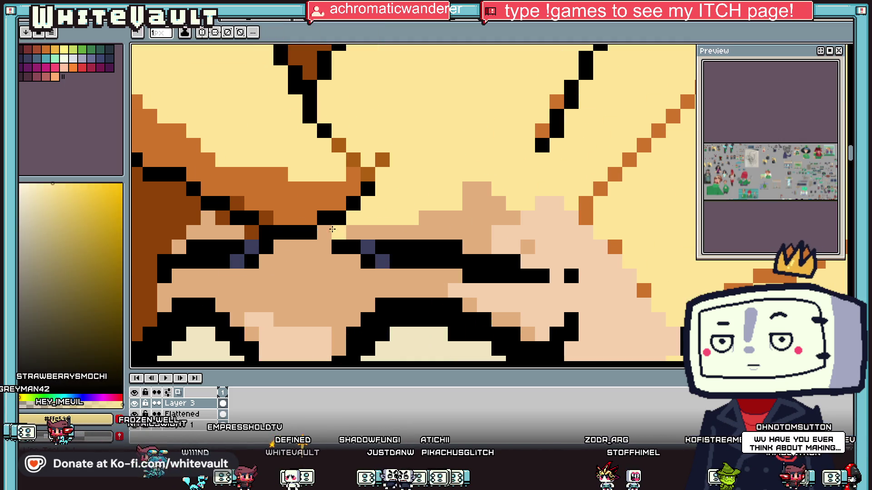
{"action": "mouse_move", "coordinate": [425, 219]}
{"action": "left_mouse_down"}
{"action": "mouse_move", "coordinate": [473, 190]}
{"action": "mouse_move", "coordinate": [497, 190]}
{"action": "mouse_move", "coordinate": [411, 232]}
{"action": "left_mouse_up"}
Draw a brown staircase of pixels along the hairline, then switch to the next open document.
{"action": "key", "text": "i"}
{"action": "left_click", "coordinate": [368, 177]}
{"action": "left_click_drag", "start_coordinate": [279, 247], "coordinate": [323, 246]}
{"action": "key", "text": "i"}
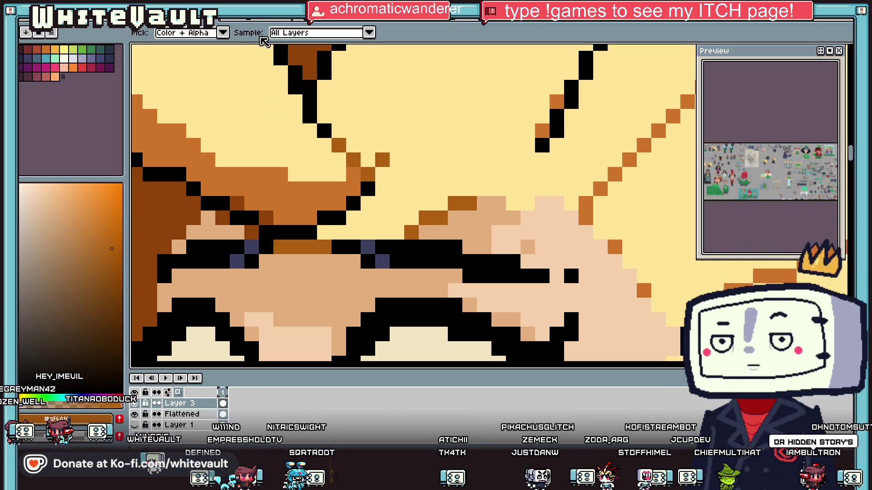
{"action": "scroll", "coordinate": [676, 173], "scroll_direction": "down", "scroll_amount": 4}
{"action": "key", "text": "minus"}
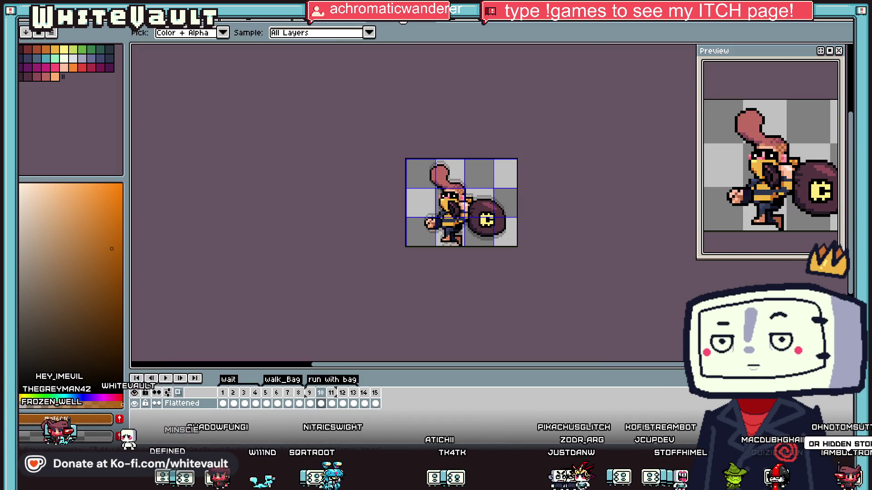
Cycle open documents to the fantasy characters sprite sheet on grassy blocks and zoom around it.
{"action": "key", "text": "ctrl+Tab"}
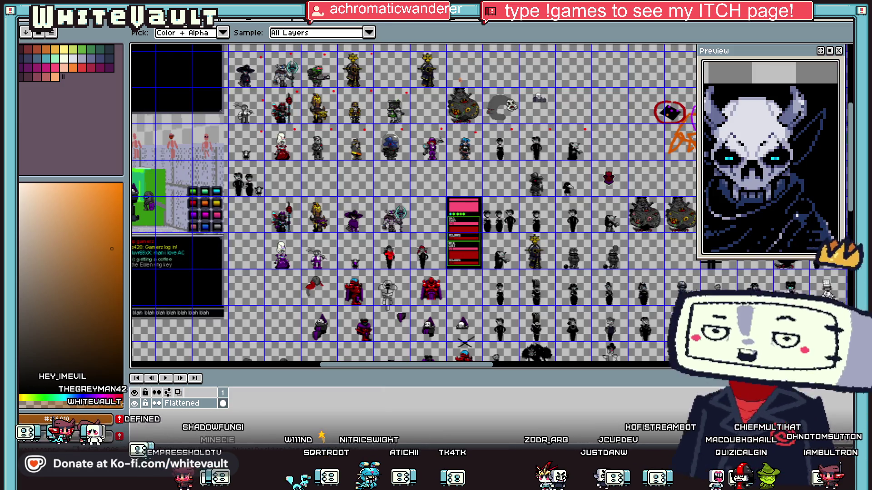
{"action": "key", "text": "ctrl+Tab"}
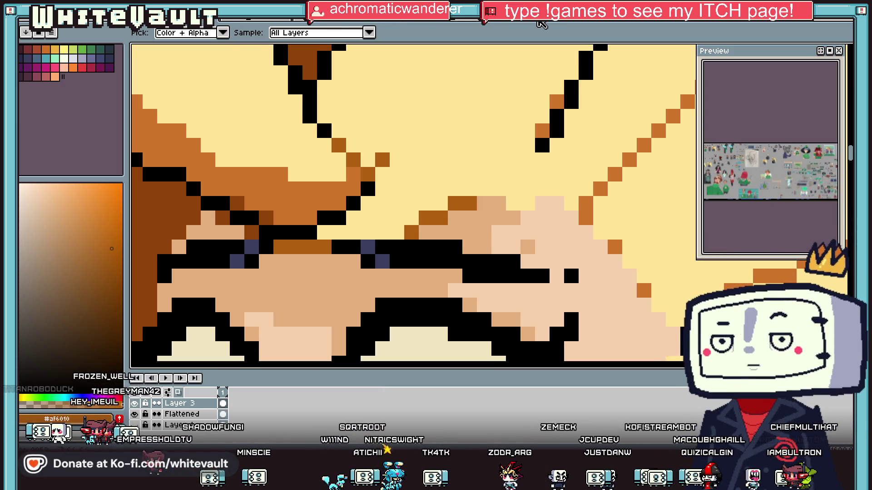
{"action": "key", "text": "ctrl+Tab"}
{"action": "scroll", "coordinate": [419, 195], "scroll_direction": "down", "scroll_amount": 1}
{"action": "scroll", "coordinate": [377, 212], "scroll_direction": "up", "scroll_amount": 2}
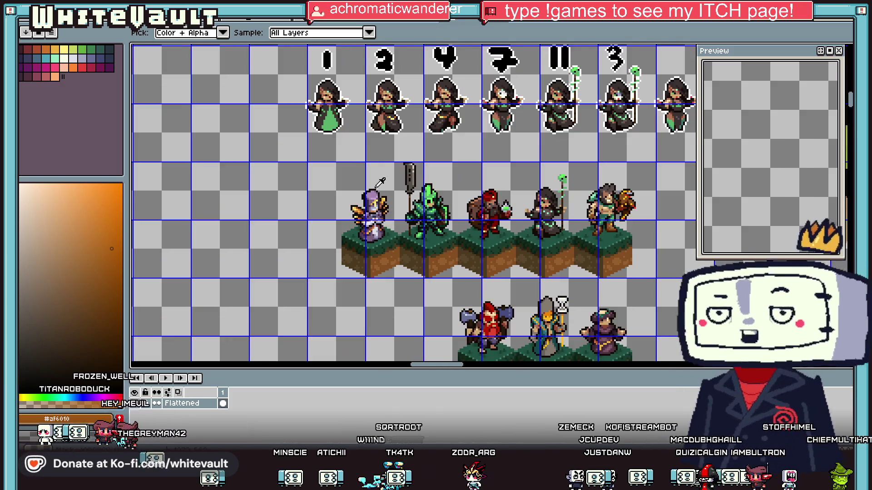
{"action": "scroll", "coordinate": [377, 186], "scroll_direction": "up", "scroll_amount": 1}
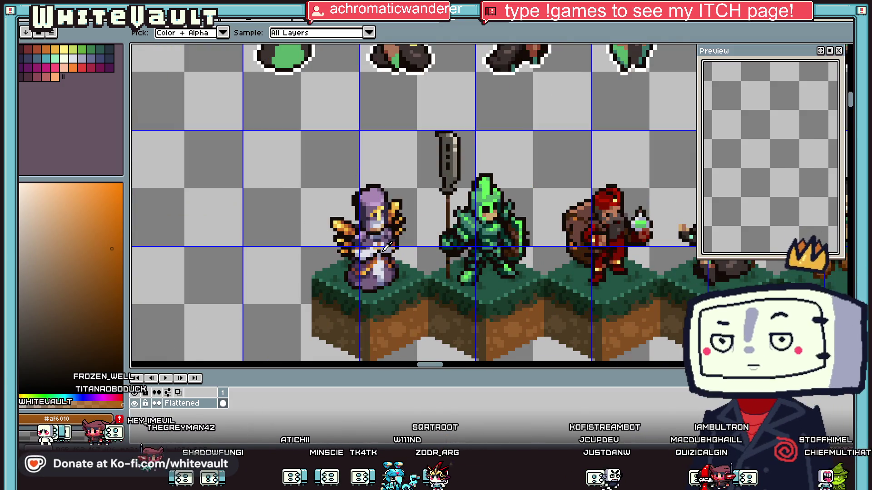
{"action": "scroll", "coordinate": [381, 246], "scroll_direction": "down", "scroll_amount": 1}
{"action": "scroll", "coordinate": [381, 250], "scroll_direction": "down", "scroll_amount": 1}
{"action": "scroll", "coordinate": [380, 260], "scroll_direction": "up", "scroll_amount": 1}
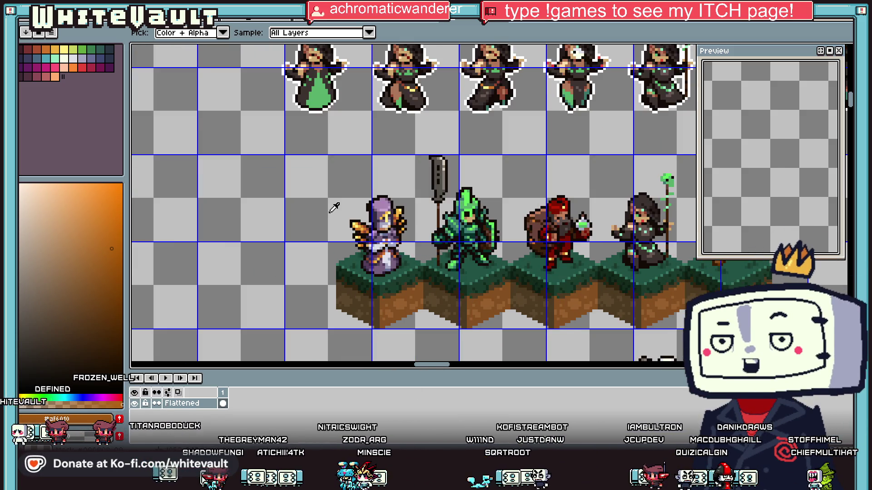
{"action": "scroll", "coordinate": [330, 211], "scroll_direction": "down", "scroll_amount": 1}
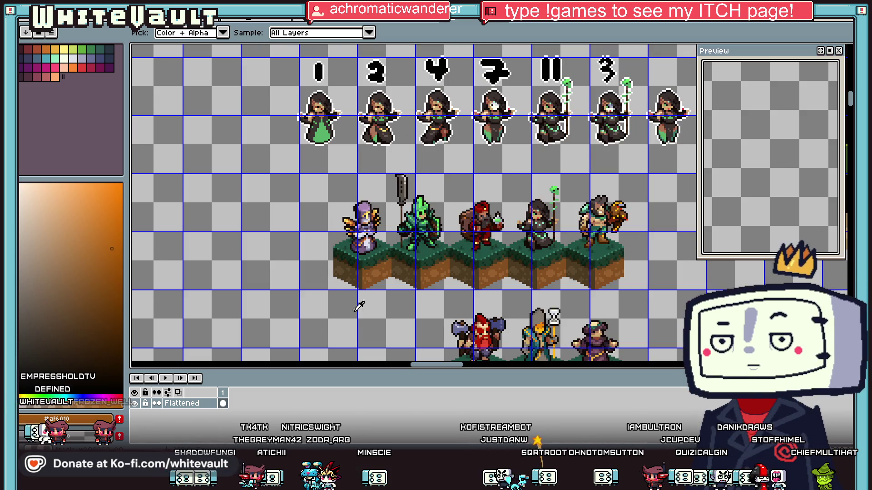
{"action": "scroll", "coordinate": [431, 231], "scroll_direction": "up", "scroll_amount": 2}
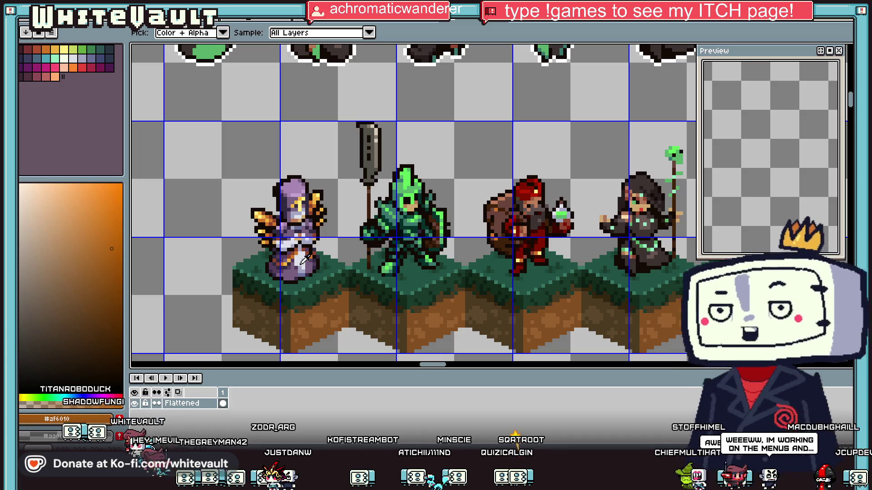
{"action": "left_click", "coordinate": [25, 22]}
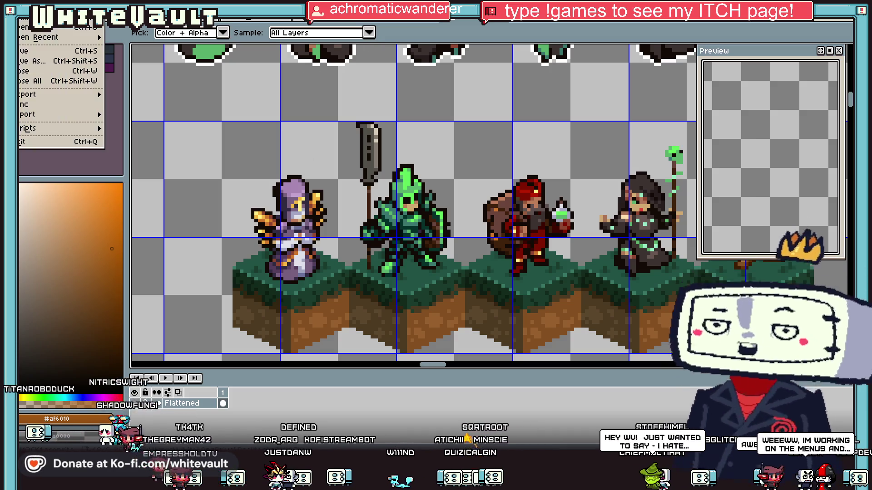
Open a sprite file from File > Open Recent and zoom back in on the blonde portrait.
{"action": "mouse_move", "coordinate": [42, 39]}
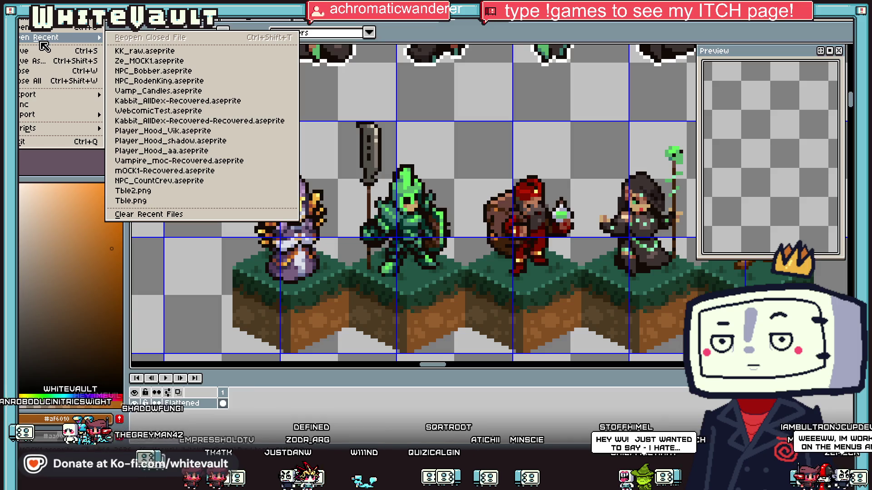
{"action": "left_click", "coordinate": [206, 112]}
{"action": "scroll", "coordinate": [515, 280], "scroll_direction": "up", "scroll_amount": 4}
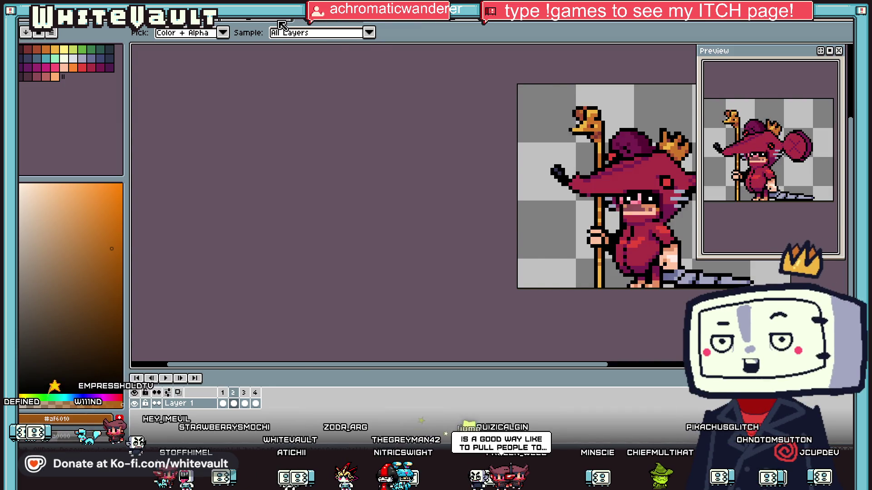
{"action": "scroll", "coordinate": [621, 181], "scroll_direction": "down", "scroll_amount": 2}
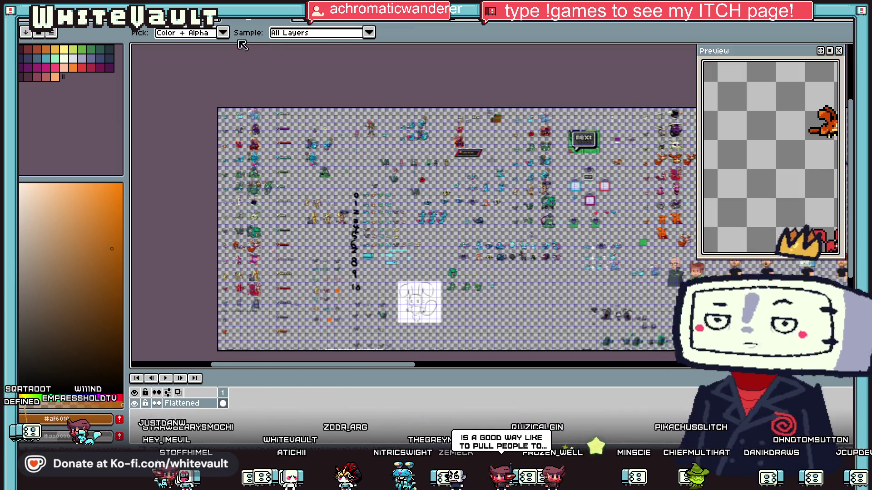
{"action": "scroll", "coordinate": [347, 238], "scroll_direction": "down", "scroll_amount": 4}
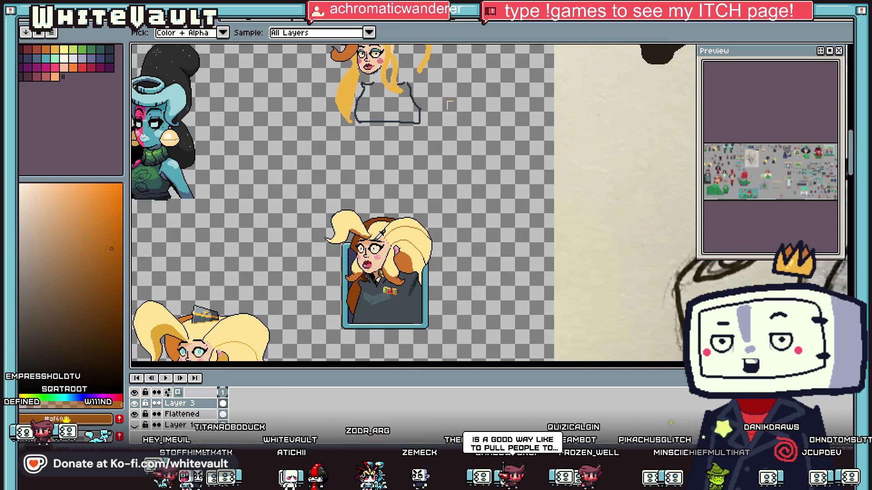
{"action": "scroll", "coordinate": [378, 242], "scroll_direction": "up", "scroll_amount": 1}
{"action": "scroll", "coordinate": [335, 251], "scroll_direction": "up", "scroll_amount": 2}
{"action": "scroll", "coordinate": [357, 245], "scroll_direction": "down", "scroll_amount": 1}
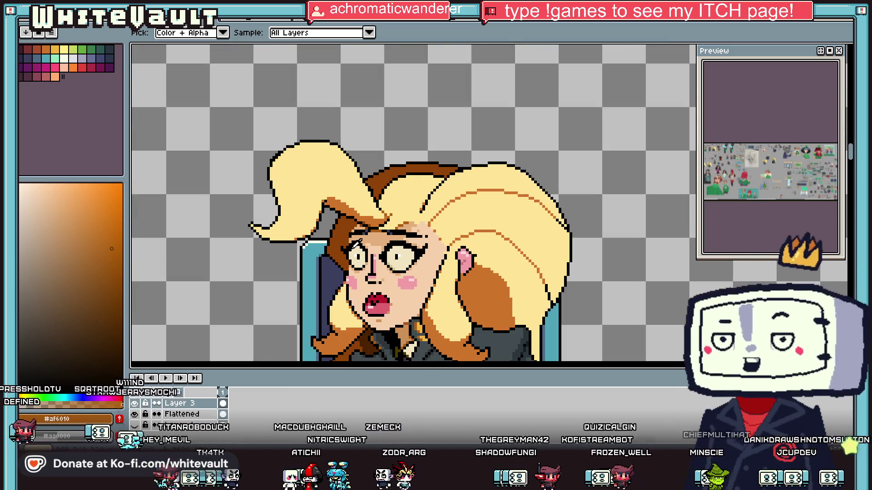
Pick dark brown #4c2300 and pencil outline pixels down the hair edge beside the face.
{"action": "scroll", "coordinate": [408, 204], "scroll_direction": "up", "scroll_amount": 2}
{"action": "scroll", "coordinate": [408, 204], "scroll_direction": "down", "scroll_amount": 5}
{"action": "scroll", "coordinate": [366, 314], "scroll_direction": "up", "scroll_amount": 3}
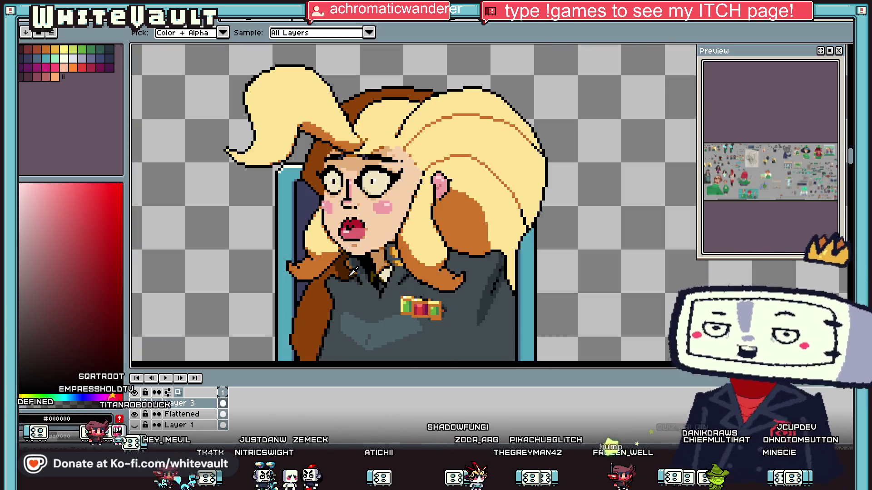
{"action": "left_click", "coordinate": [326, 153], "text": "alt"}
{"action": "scroll", "coordinate": [326, 153], "scroll_direction": "up", "scroll_amount": 2}
{"action": "left_click", "coordinate": [315, 166]}
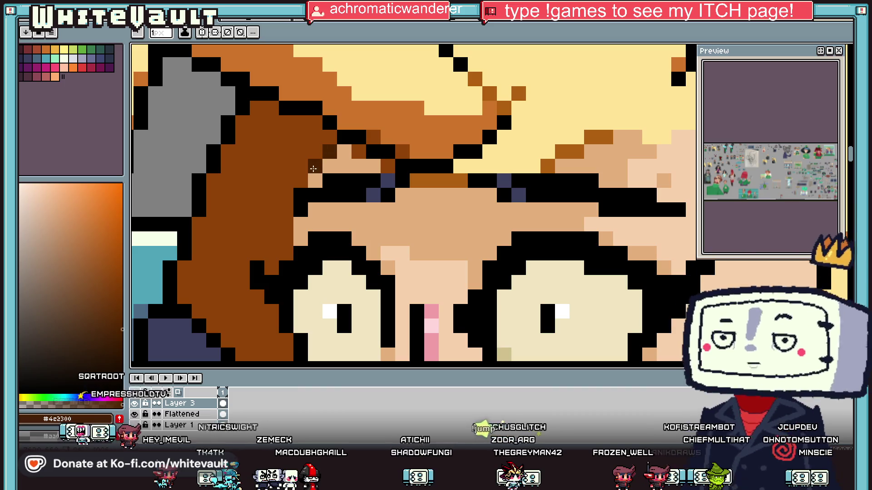
{"action": "left_click", "coordinate": [300, 181]}
{"action": "left_click", "coordinate": [286, 214]}
{"action": "left_click_drag", "start_coordinate": [286, 214], "coordinate": [287, 259]}
Extend the dark brown outline column down the hair edge and continue it diagonally up-left.
{"action": "scroll", "coordinate": [287, 254], "scroll_direction": "down", "scroll_amount": 2}
{"action": "scroll", "coordinate": [296, 201], "scroll_direction": "up", "scroll_amount": 1}
{"action": "scroll", "coordinate": [296, 201], "scroll_direction": "up", "scroll_amount": 2}
{"action": "mouse_move", "coordinate": [306, 194]}
{"action": "left_mouse_down"}
{"action": "mouse_move", "coordinate": [305, 166]}
{"action": "mouse_move", "coordinate": [302, 253]}
{"action": "left_mouse_up"}
{"action": "scroll", "coordinate": [293, 158], "scroll_direction": "down", "scroll_amount": 2}
{"action": "scroll", "coordinate": [293, 159], "scroll_direction": "up", "scroll_amount": 2}
{"action": "mouse_move", "coordinate": [300, 165]}
{"action": "left_mouse_down"}
{"action": "mouse_move", "coordinate": [298, 263]}
{"action": "mouse_move", "coordinate": [224, 188]}
{"action": "left_mouse_up"}
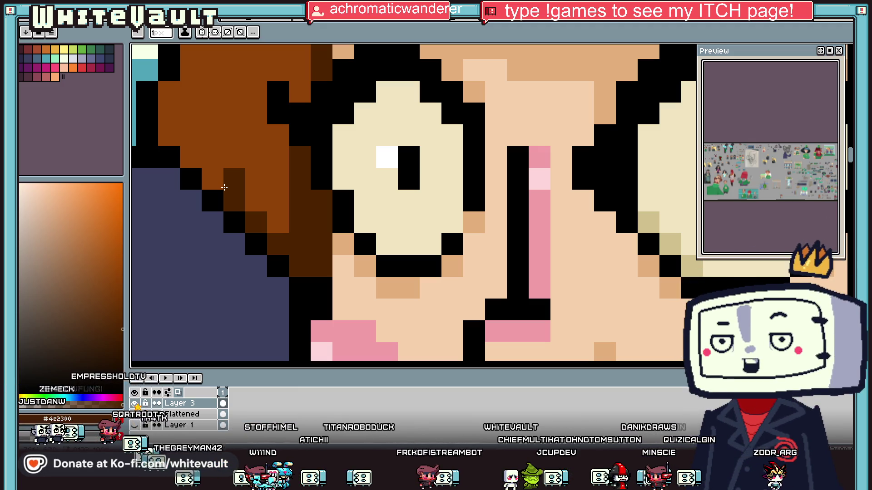
{"action": "scroll", "coordinate": [354, 113], "scroll_direction": "down", "scroll_amount": 5}
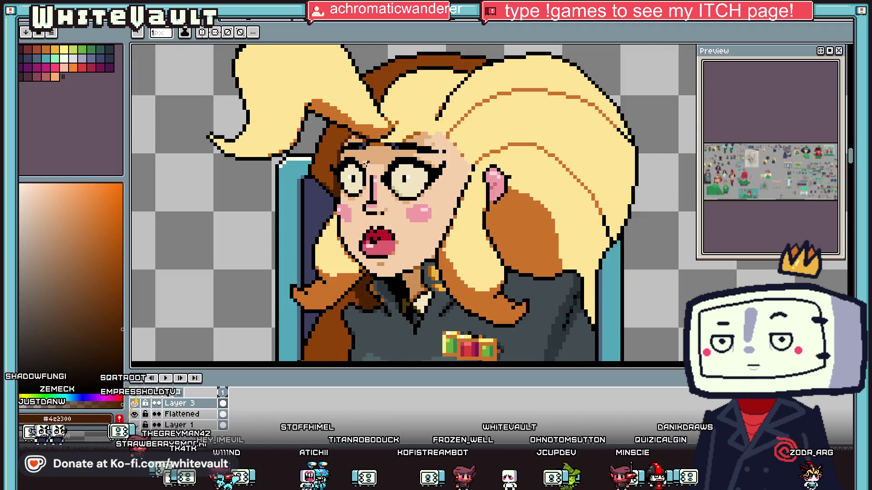
Darken four hair pixels around the eyebrow.
{"action": "scroll", "coordinate": [344, 130], "scroll_direction": "up", "scroll_amount": 5}
{"action": "left_click", "coordinate": [344, 125]}
{"action": "left_click", "coordinate": [315, 125]}
{"action": "left_click", "coordinate": [359, 139]}
{"action": "left_click", "coordinate": [373, 153]}
{"action": "scroll", "coordinate": [372, 151], "scroll_direction": "down", "scroll_amount": 5}
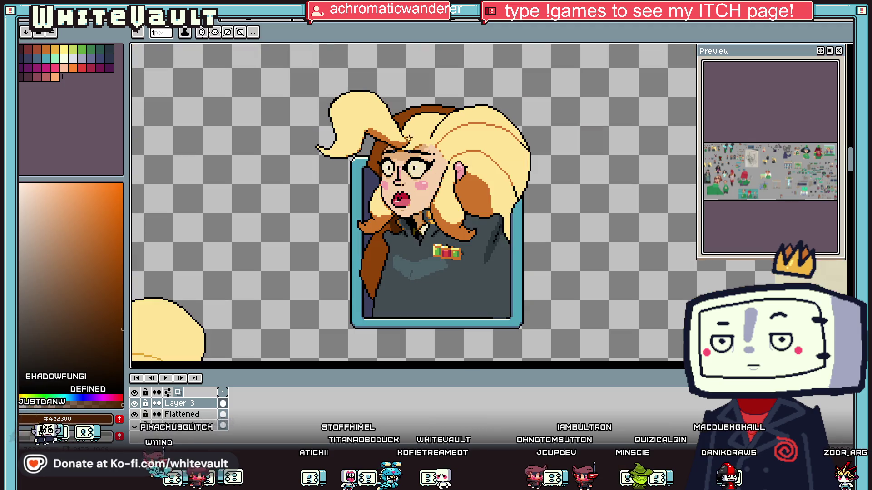
{"action": "scroll", "coordinate": [381, 153], "scroll_direction": "up", "scroll_amount": 5}
Sample orange #cf752b, black, dark brown #4c2300 and brown #904407 from the hairline area.
{"action": "left_click", "coordinate": [380, 153], "text": "alt"}
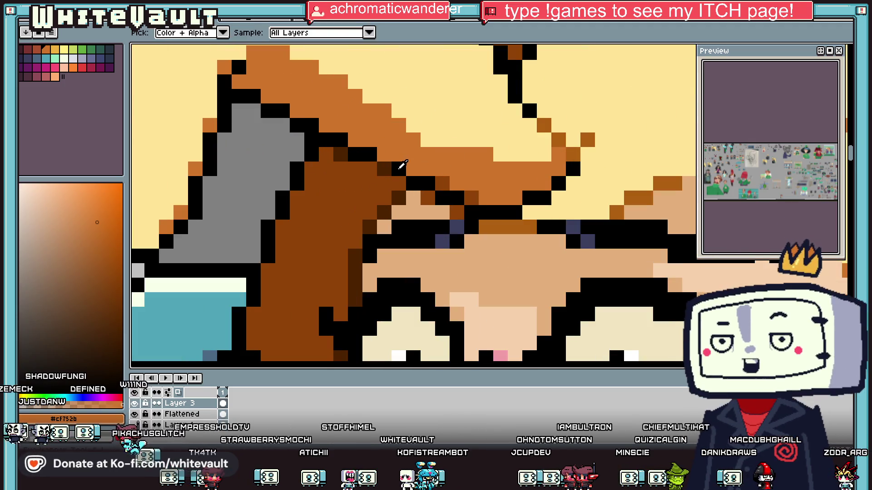
{"action": "left_click", "coordinate": [394, 163], "text": "alt"}
{"action": "scroll", "coordinate": [393, 163], "scroll_direction": "down", "scroll_amount": 5}
{"action": "scroll", "coordinate": [411, 161], "scroll_direction": "up", "scroll_amount": 5}
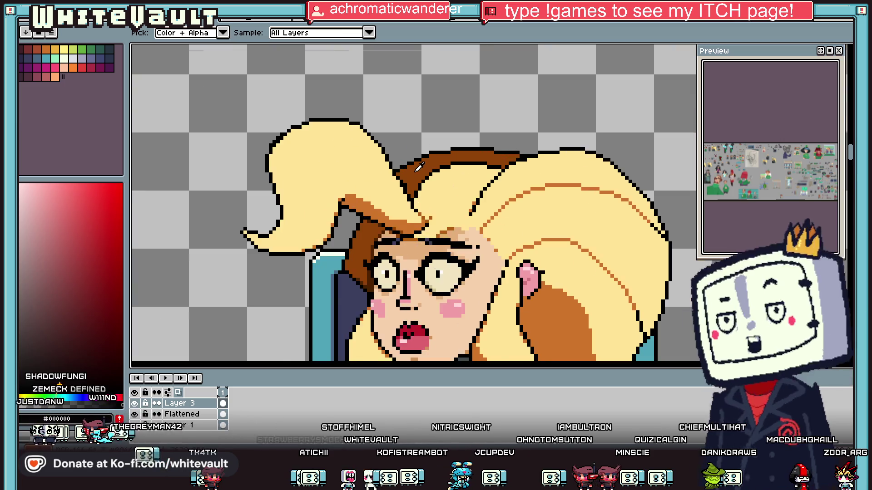
{"action": "left_click", "coordinate": [411, 161], "text": "alt"}
{"action": "scroll", "coordinate": [412, 160], "scroll_direction": "up", "scroll_amount": 2}
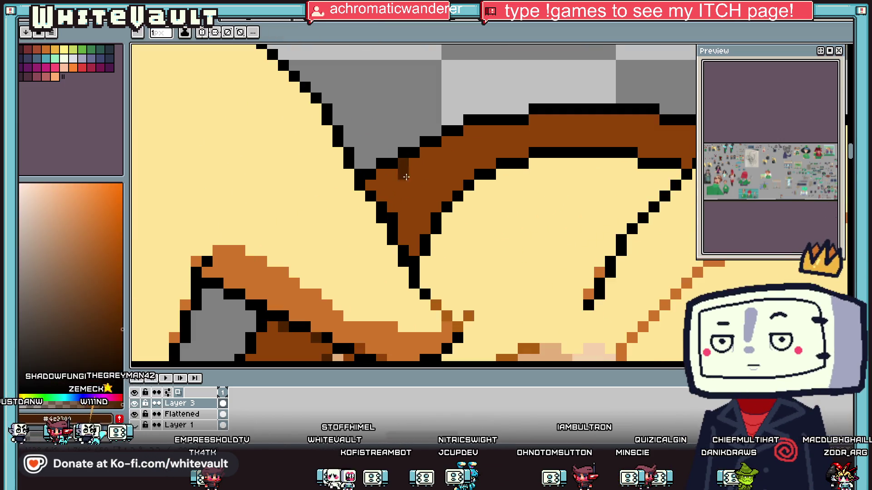
{"action": "scroll", "coordinate": [479, 144], "scroll_direction": "down", "scroll_amount": 4}
{"action": "scroll", "coordinate": [479, 143], "scroll_direction": "down", "scroll_amount": 3}
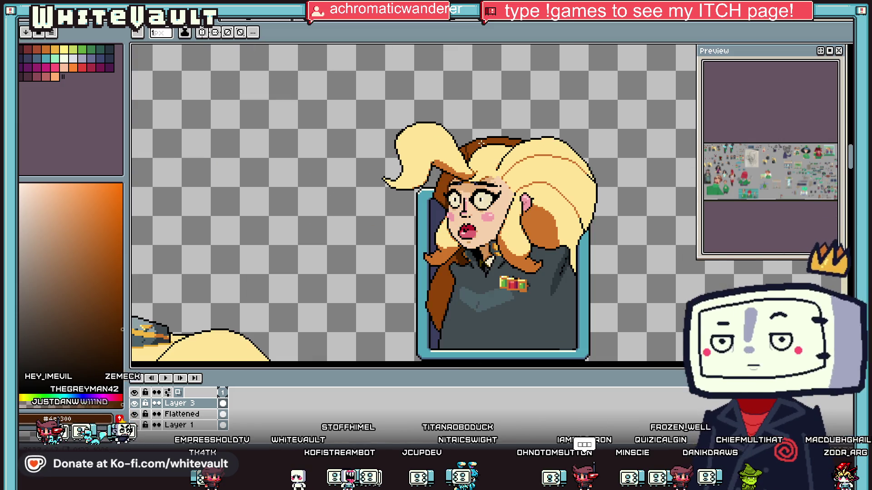
{"action": "scroll", "coordinate": [482, 145], "scroll_direction": "up", "scroll_amount": 4}
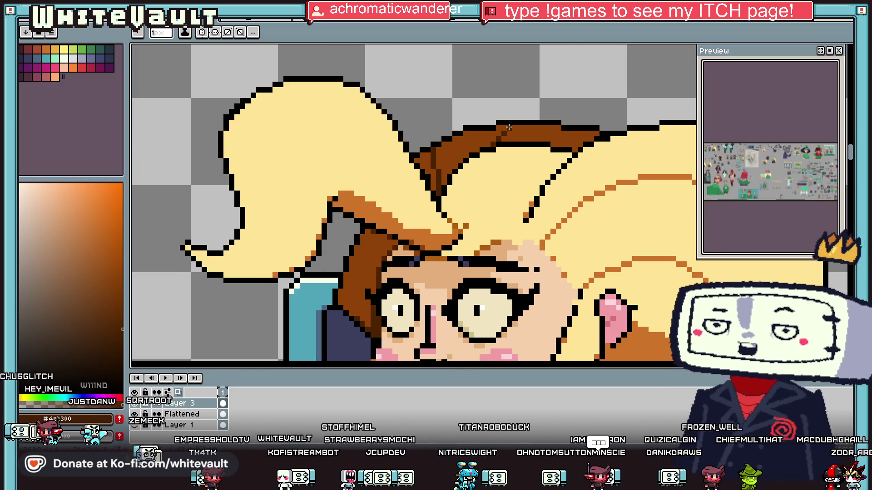
{"action": "scroll", "coordinate": [516, 129], "scroll_direction": "up", "scroll_amount": 2}
{"action": "scroll", "coordinate": [516, 128], "scroll_direction": "down", "scroll_amount": 4}
{"action": "scroll", "coordinate": [528, 278], "scroll_direction": "up", "scroll_amount": 3}
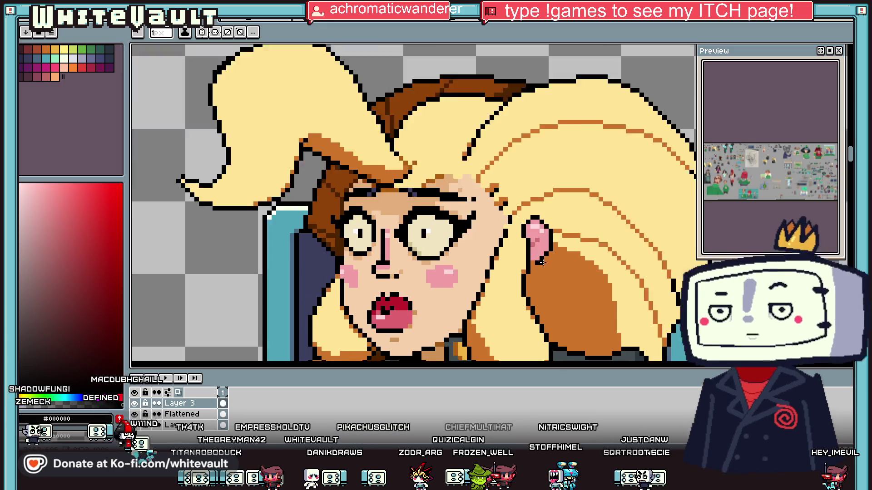
{"action": "scroll", "coordinate": [528, 278], "scroll_direction": "down", "scroll_amount": 1}
{"action": "left_click", "coordinate": [532, 279], "text": "alt"}
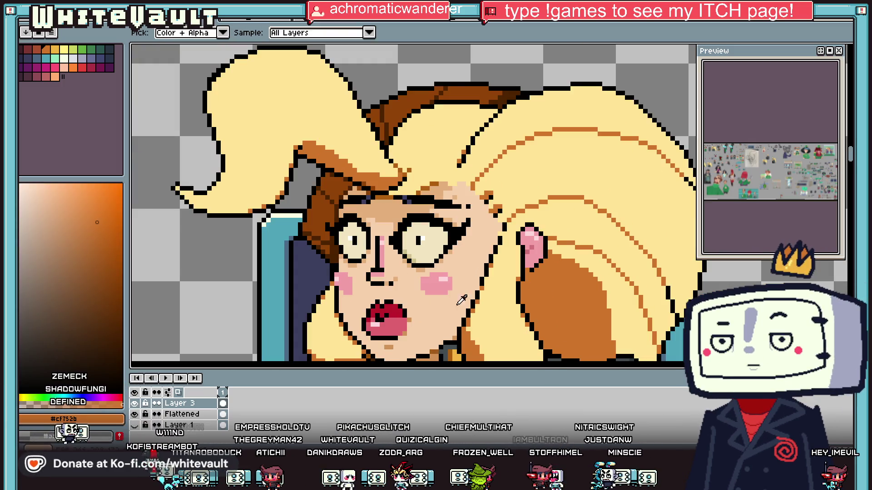
{"action": "scroll", "coordinate": [532, 279], "scroll_direction": "up", "scroll_amount": 2}
{"action": "scroll", "coordinate": [529, 278], "scroll_direction": "down", "scroll_amount": 2}
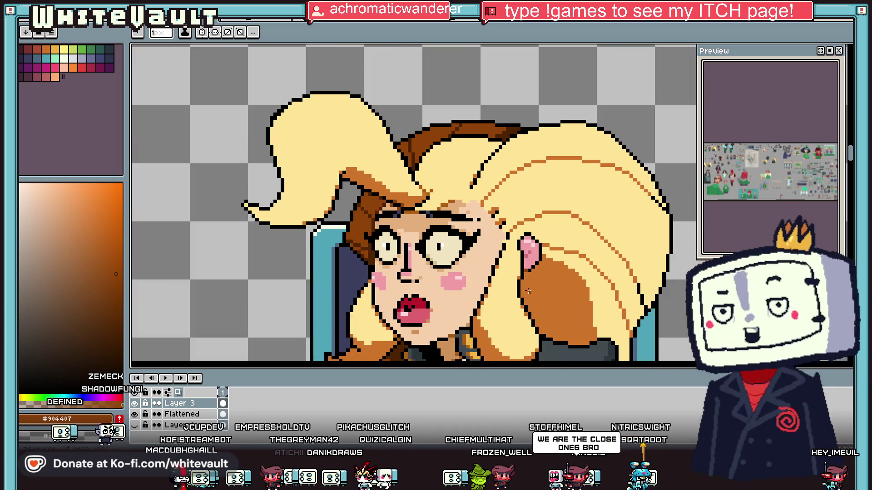
{"action": "scroll", "coordinate": [526, 276], "scroll_direction": "up", "scroll_amount": 2}
{"action": "scroll", "coordinate": [533, 319], "scroll_direction": "down", "scroll_amount": 2}
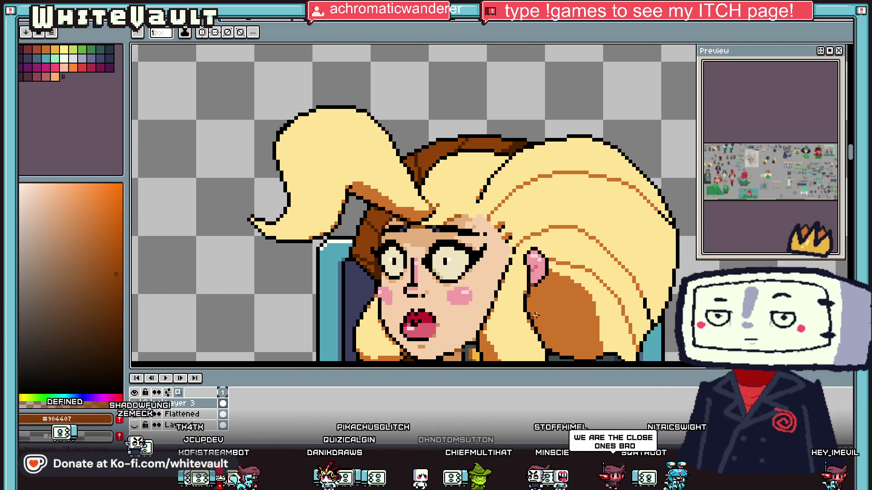
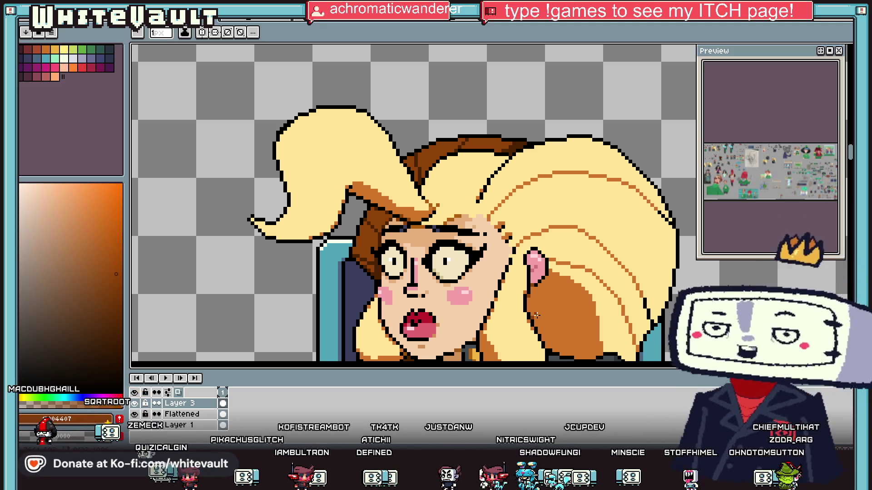
Bucket-fill the hair strand below the officer's ear with a dark colour sampled from the portrait.
{"action": "scroll", "coordinate": [615, 331], "scroll_direction": "down", "scroll_amount": 3}
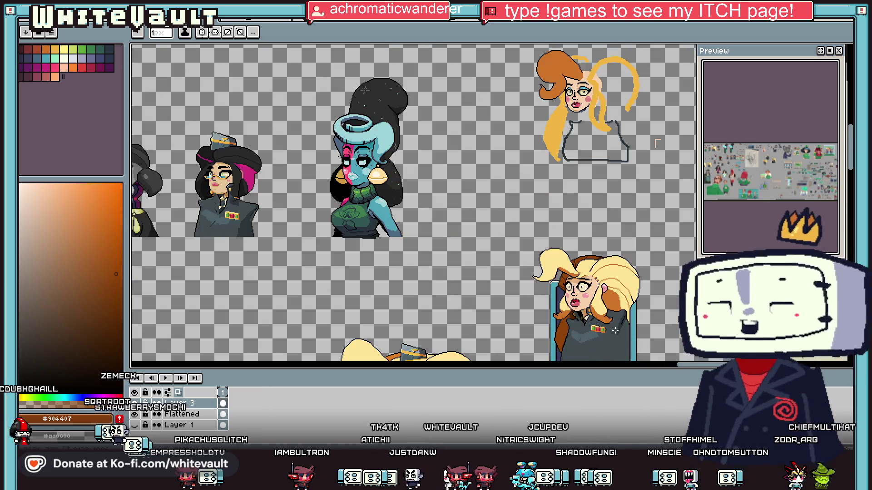
{"action": "scroll", "coordinate": [615, 331], "scroll_direction": "up", "scroll_amount": 3}
{"action": "key", "text": "alt"}
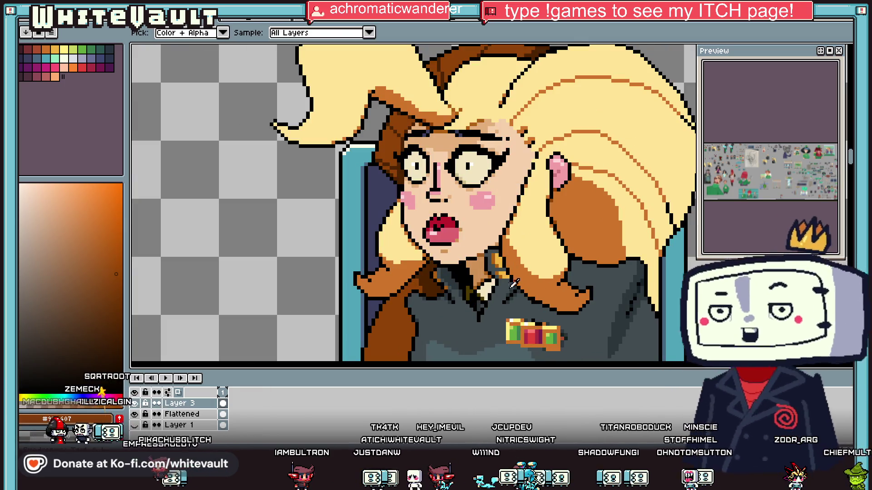
{"action": "scroll", "coordinate": [589, 205], "scroll_direction": "up", "scroll_amount": 2}
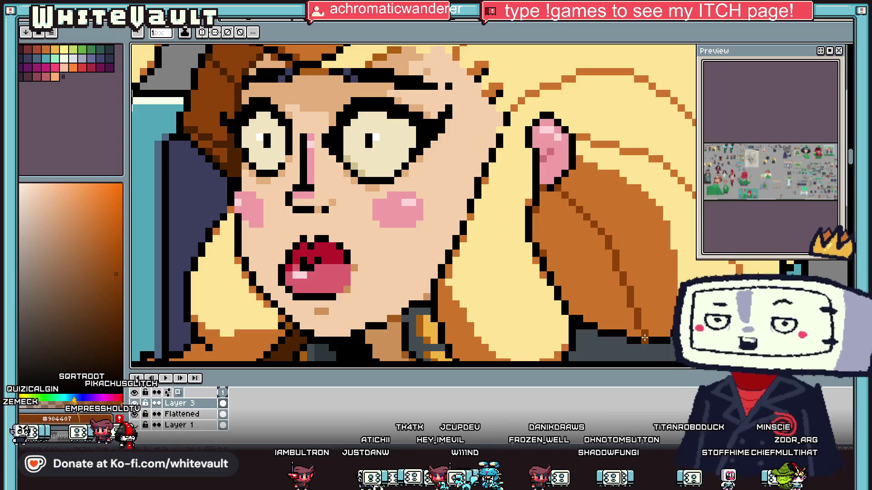
{"action": "key", "text": "g"}
{"action": "left_click", "coordinate": [611, 300]}
{"action": "scroll", "coordinate": [613, 297], "scroll_direction": "down", "scroll_amount": 3}
{"action": "scroll", "coordinate": [613, 297], "scroll_direction": "up", "scroll_amount": 3}
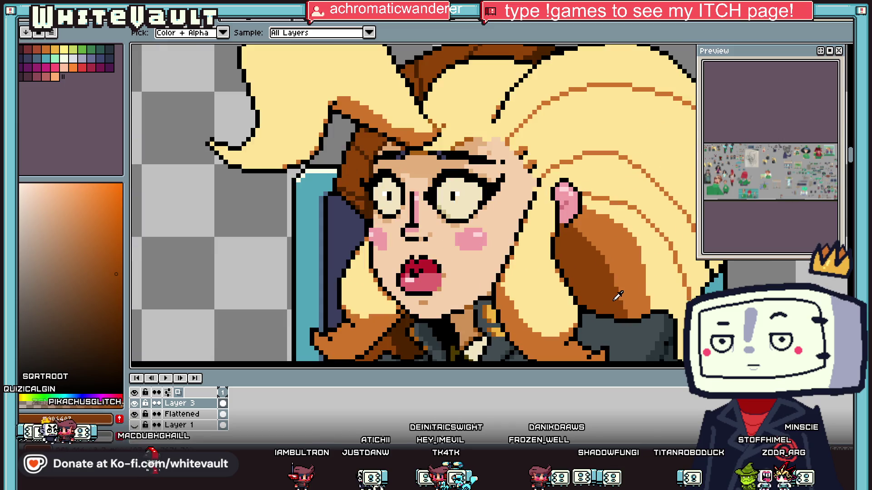
{"action": "left_click", "coordinate": [611, 309], "text": "alt"}
{"action": "left_click", "coordinate": [608, 312]}
Pick the dark brown #4c2300 from the hair as the drawing colour.
{"action": "scroll", "coordinate": [601, 298], "scroll_direction": "down", "scroll_amount": 3}
{"action": "scroll", "coordinate": [601, 297], "scroll_direction": "down", "scroll_amount": 2}
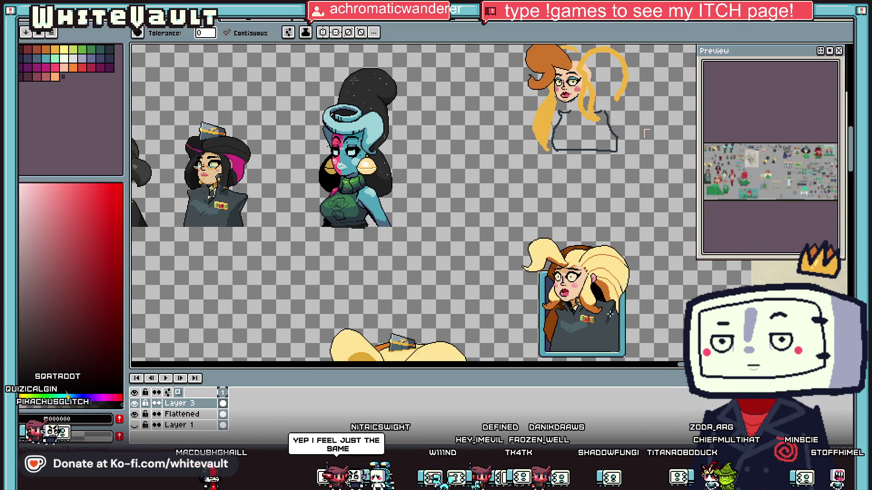
{"action": "scroll", "coordinate": [609, 313], "scroll_direction": "up", "scroll_amount": 3}
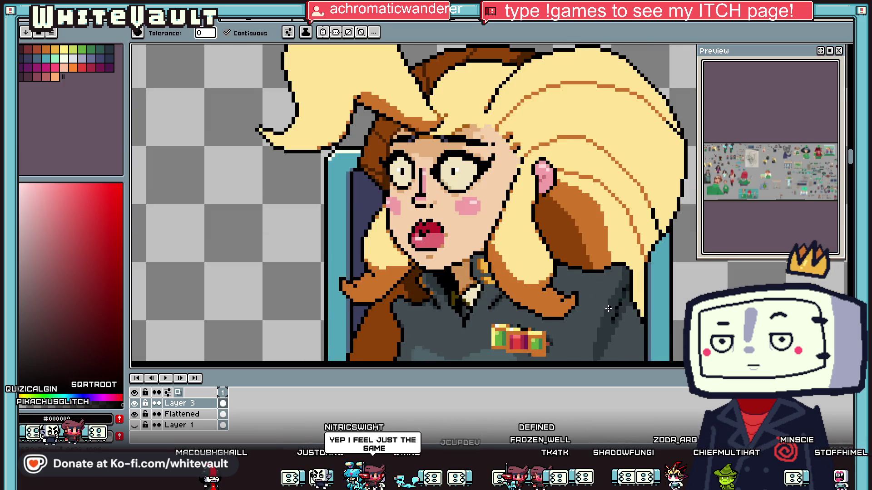
{"action": "key", "text": "i"}
{"action": "left_click", "coordinate": [422, 286]}
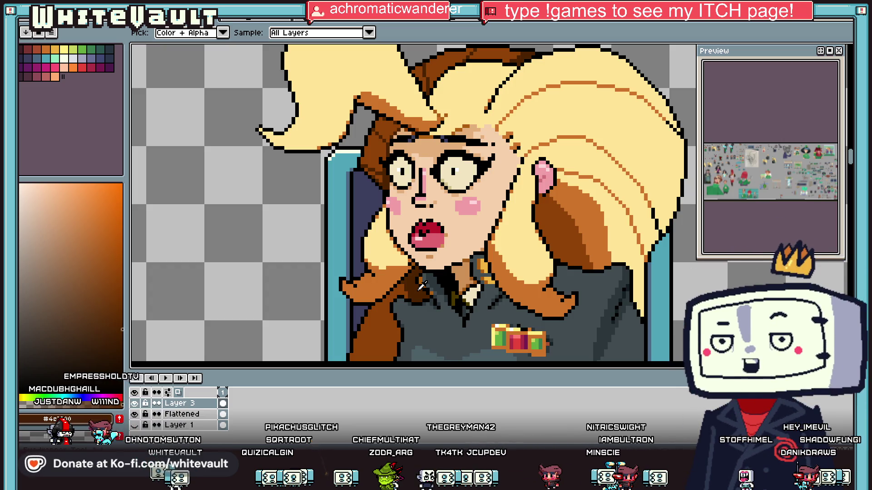
Pencil dark-brown lines down the edge of the hair strand below the ear.
{"action": "scroll", "coordinate": [575, 235], "scroll_direction": "down", "scroll_amount": 2}
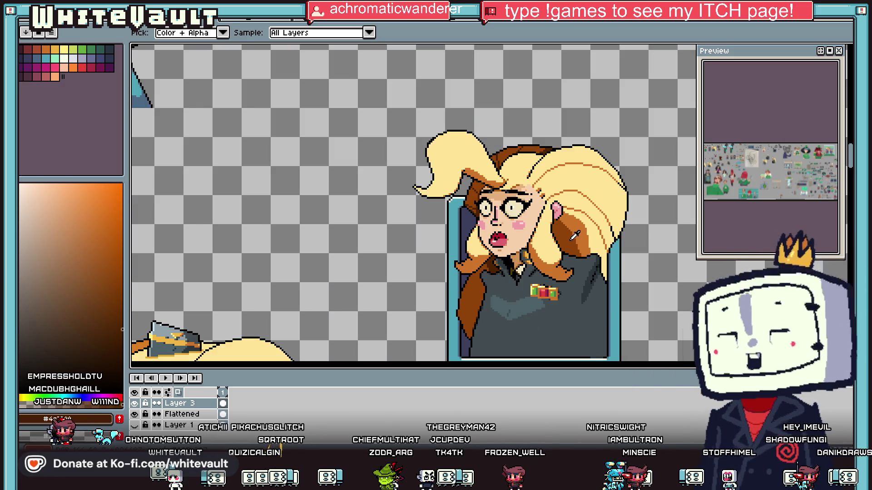
{"action": "scroll", "coordinate": [574, 236], "scroll_direction": "up", "scroll_amount": 2}
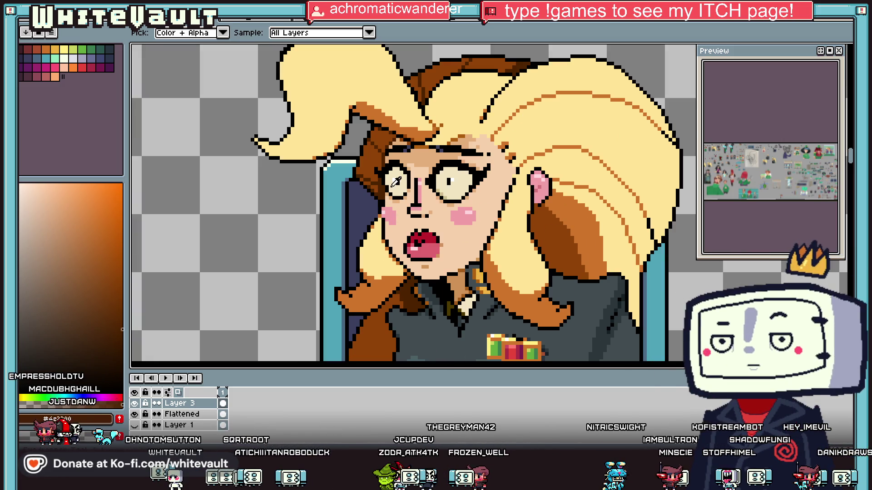
{"action": "key", "text": "b"}
{"action": "scroll", "coordinate": [536, 202], "scroll_direction": "up", "scroll_amount": 2}
{"action": "mouse_move", "coordinate": [581, 249]}
{"action": "left_mouse_down"}
{"action": "mouse_move", "coordinate": [595, 258]}
{"action": "mouse_move", "coordinate": [617, 323]}
{"action": "left_mouse_up"}
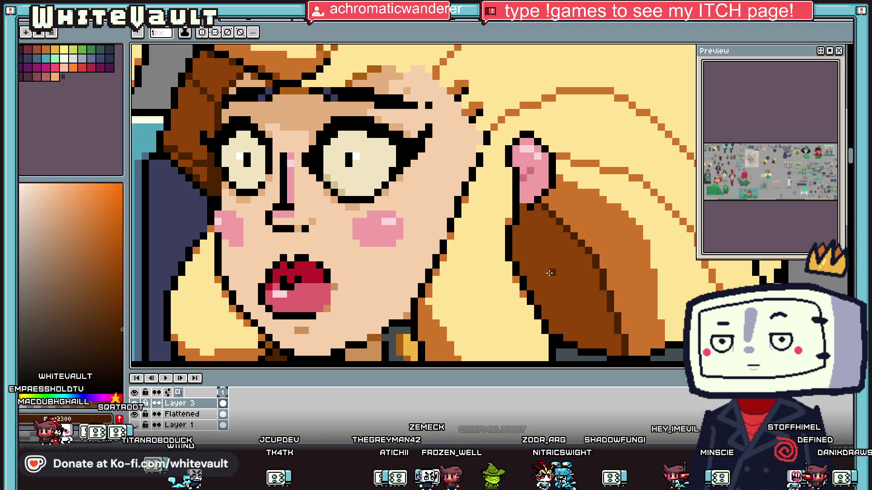
{"action": "left_click_drag", "start_coordinate": [522, 218], "coordinate": [565, 334]}
Bucket-fill the new dark-brown line with black #000000 picked from the outline.
{"action": "key", "text": "g"}
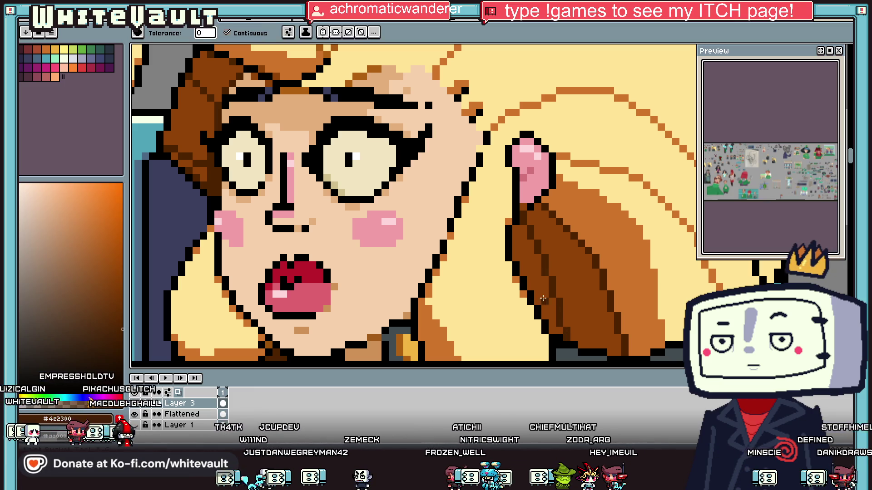
{"action": "left_click", "coordinate": [526, 279], "text": "alt"}
{"action": "left_click", "coordinate": [536, 278]}
{"action": "scroll", "coordinate": [536, 278], "scroll_direction": "down", "scroll_amount": 5}
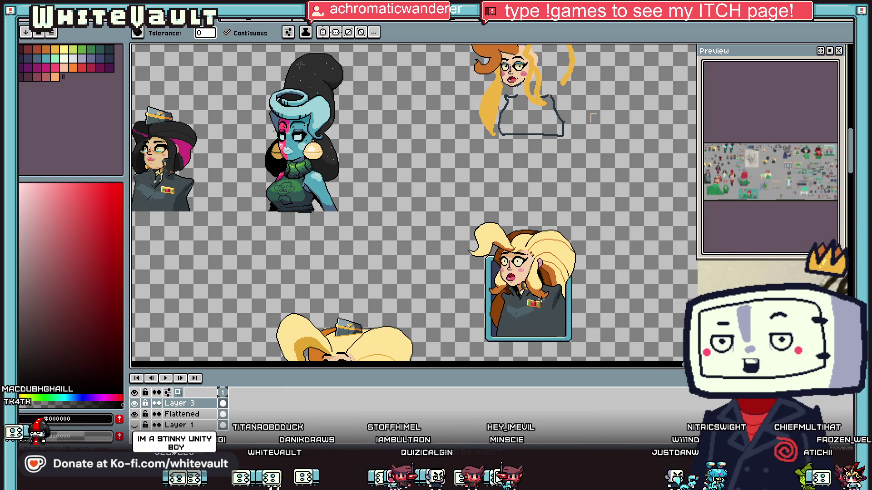
Sample the orange strand colour and pencil a new strand line in the hair above the forehead.
{"action": "scroll", "coordinate": [525, 280], "scroll_direction": "up", "scroll_amount": 1}
{"action": "scroll", "coordinate": [513, 213], "scroll_direction": "up", "scroll_amount": 1}
{"action": "scroll", "coordinate": [513, 213], "scroll_direction": "up", "scroll_amount": 1}
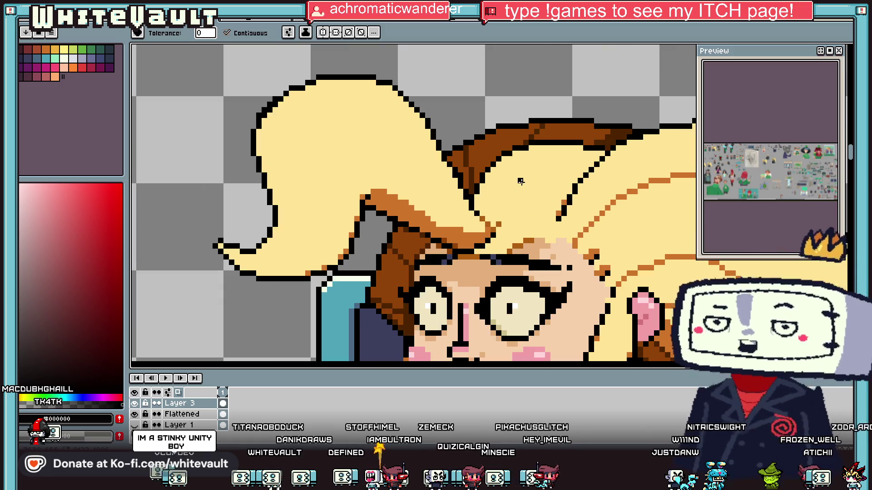
{"action": "key", "text": "i"}
{"action": "scroll", "coordinate": [513, 213], "scroll_direction": "up", "scroll_amount": 1}
{"action": "left_click", "coordinate": [497, 222]}
{"action": "key", "text": "b"}
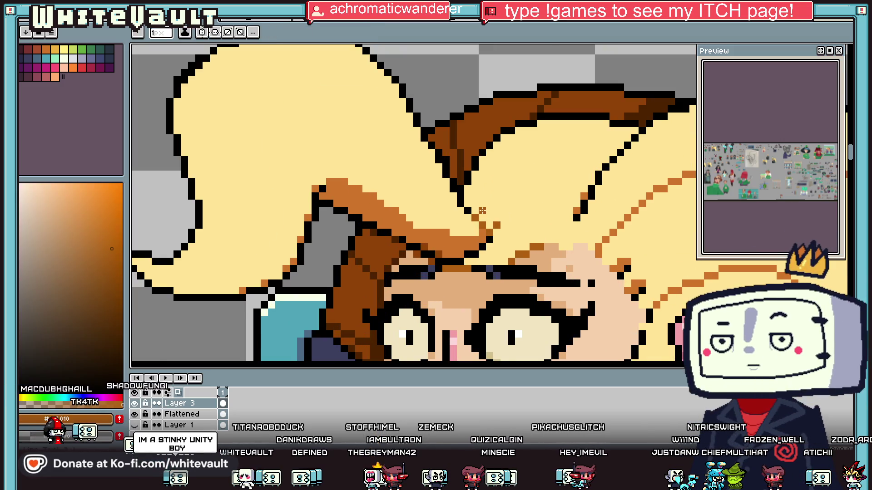
{"action": "scroll", "coordinate": [491, 199], "scroll_direction": "up", "scroll_amount": 1}
{"action": "mouse_move", "coordinate": [481, 184]}
{"action": "left_mouse_down"}
{"action": "mouse_move", "coordinate": [512, 107]}
{"action": "mouse_move", "coordinate": [520, 118]}
{"action": "left_mouse_up"}
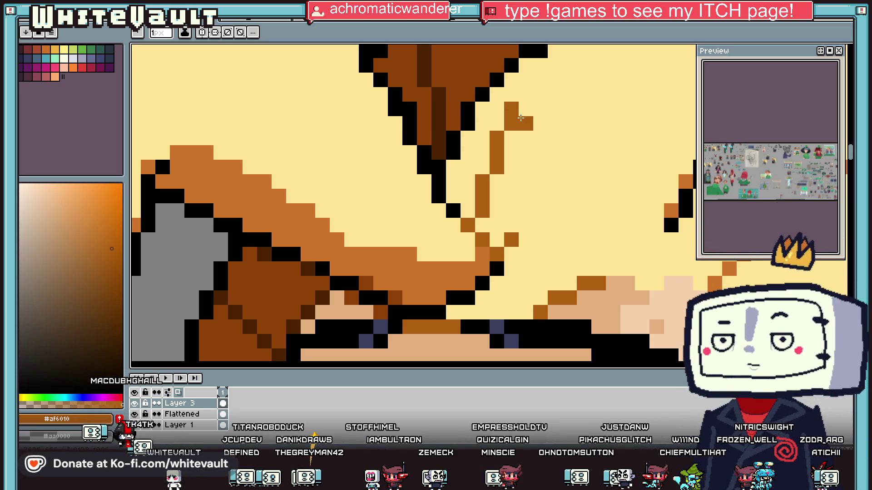
Paint a stray orange pixel over with the pale yellow #ffe596 hair colour.
{"action": "scroll", "coordinate": [522, 116], "scroll_direction": "down", "scroll_amount": 2}
{"action": "scroll", "coordinate": [533, 106], "scroll_direction": "up", "scroll_amount": 2}
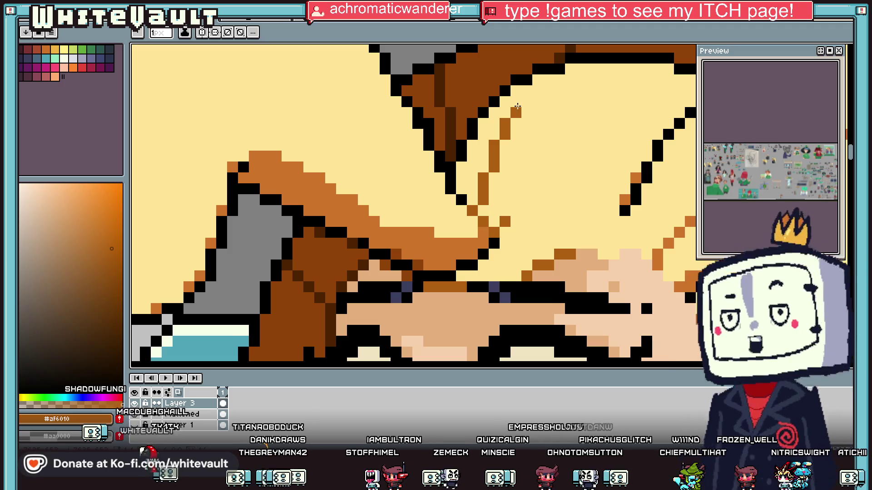
{"action": "scroll", "coordinate": [547, 175], "scroll_direction": "down", "scroll_amount": 2}
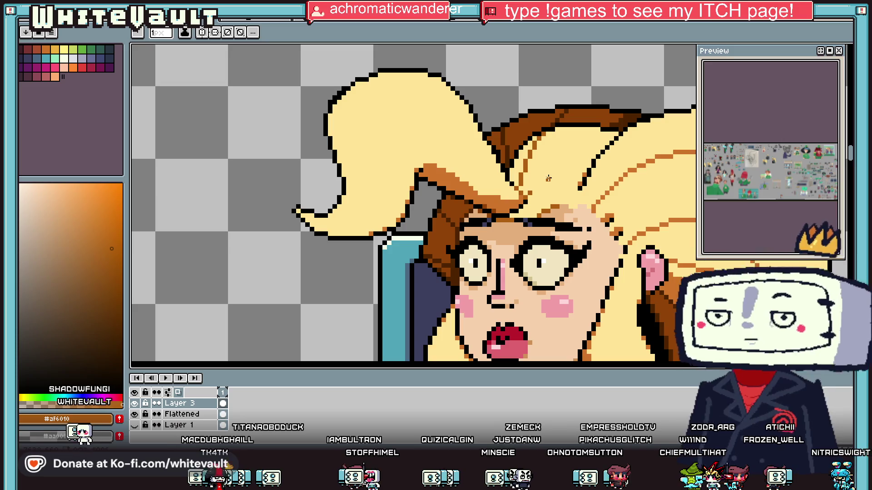
{"action": "scroll", "coordinate": [548, 179], "scroll_direction": "down", "scroll_amount": 1}
{"action": "scroll", "coordinate": [559, 184], "scroll_direction": "up", "scroll_amount": 2}
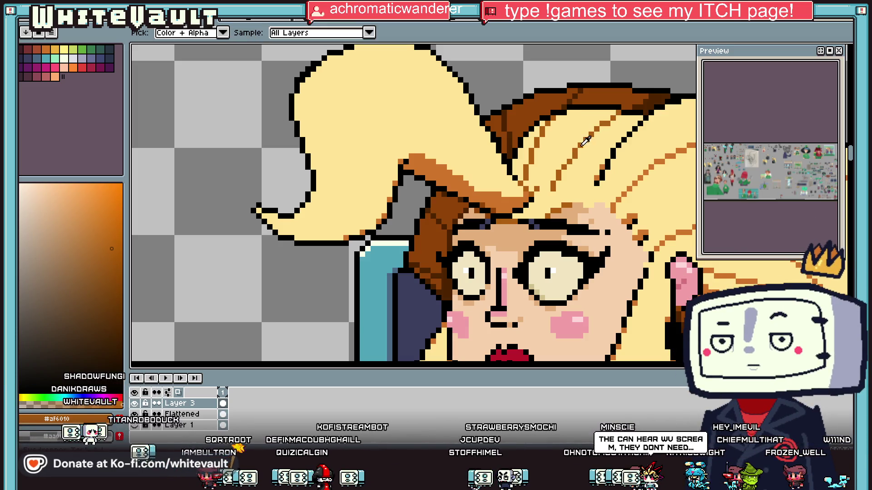
{"action": "scroll", "coordinate": [618, 113], "scroll_direction": "up", "scroll_amount": 3}
{"action": "key", "text": "i"}
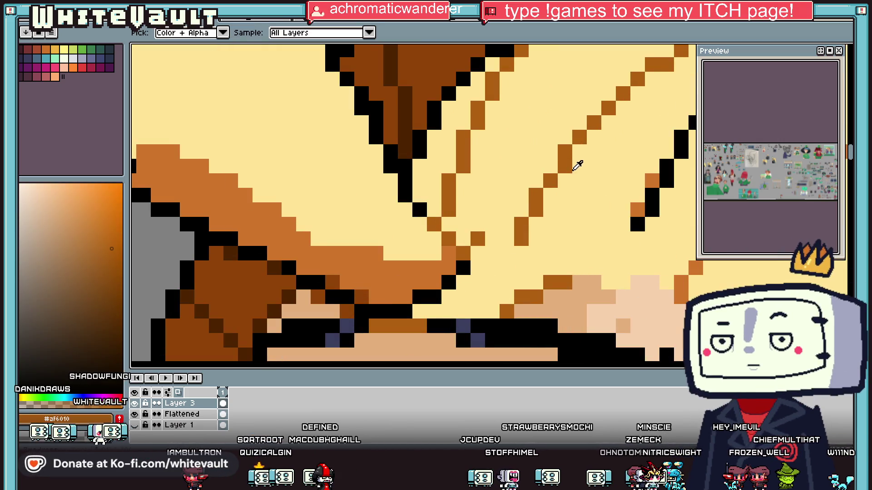
{"action": "scroll", "coordinate": [571, 147], "scroll_direction": "down", "scroll_amount": 5}
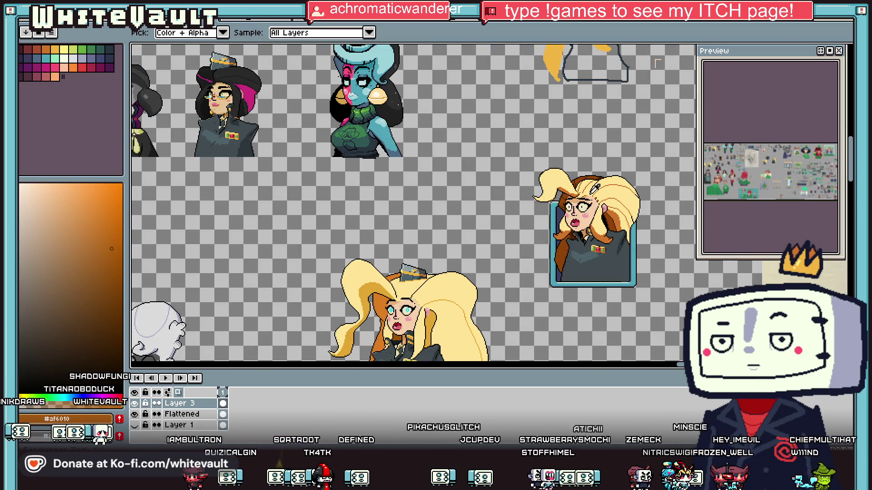
{"action": "scroll", "coordinate": [603, 177], "scroll_direction": "up", "scroll_amount": 5}
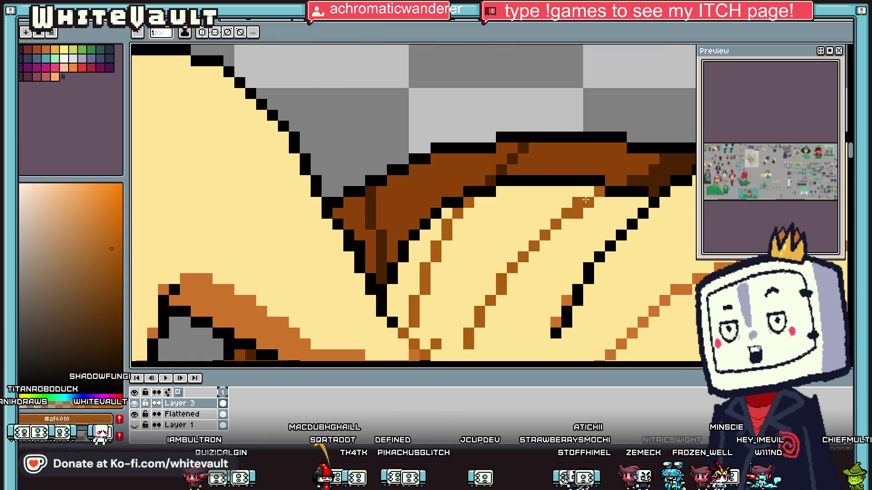
{"action": "left_click", "coordinate": [608, 210]}
{"action": "key", "text": "b"}
{"action": "left_click", "coordinate": [576, 215]}
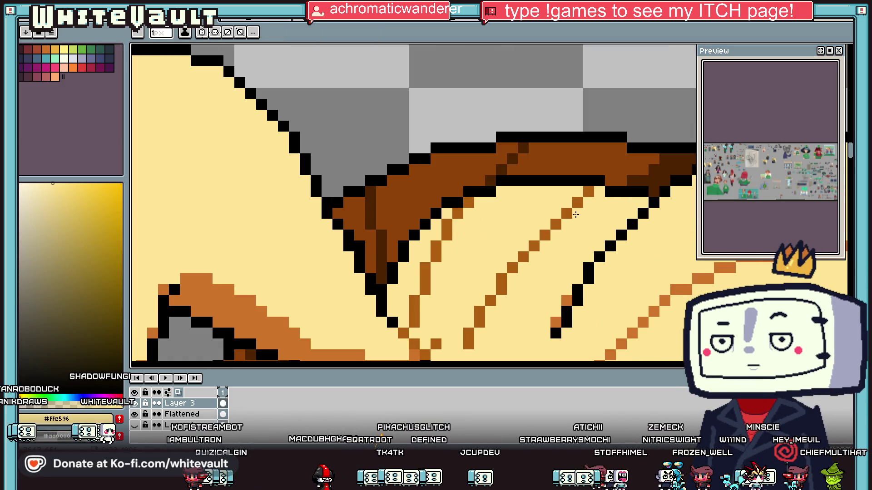
Re-pick the orange strand colour and touch up a pixel at the strand's tip.
{"action": "key", "text": "i"}
{"action": "left_click", "coordinate": [580, 203]}
{"action": "key", "text": "b"}
{"action": "left_click", "coordinate": [597, 192]}
{"action": "scroll", "coordinate": [590, 195], "scroll_direction": "down", "scroll_amount": 5}
{"action": "scroll", "coordinate": [589, 247], "scroll_direction": "up", "scroll_amount": 3}
{"action": "scroll", "coordinate": [586, 250], "scroll_direction": "down", "scroll_amount": 4}
{"action": "key", "text": "v"}
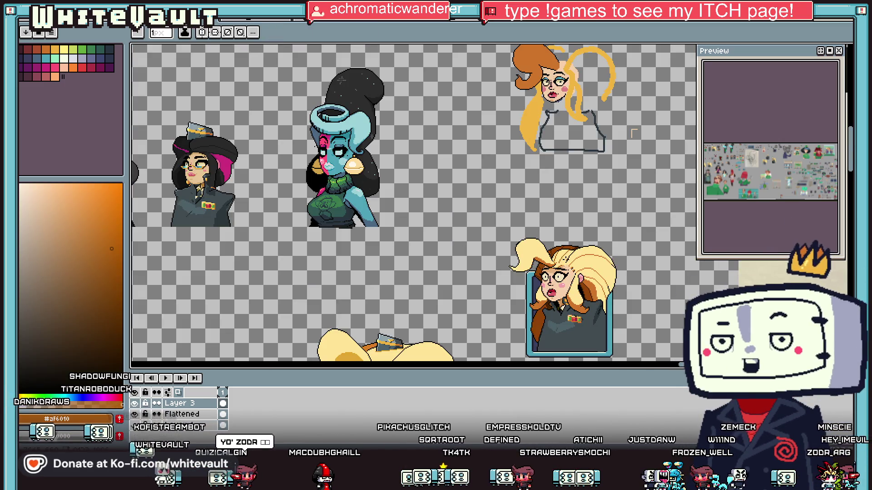
{"action": "scroll", "coordinate": [567, 263], "scroll_direction": "up", "scroll_amount": 3}
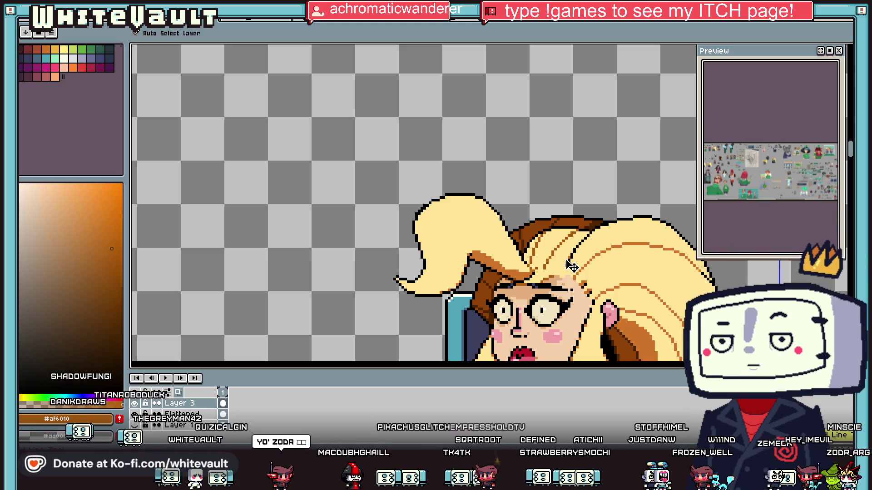
{"action": "key", "text": "b"}
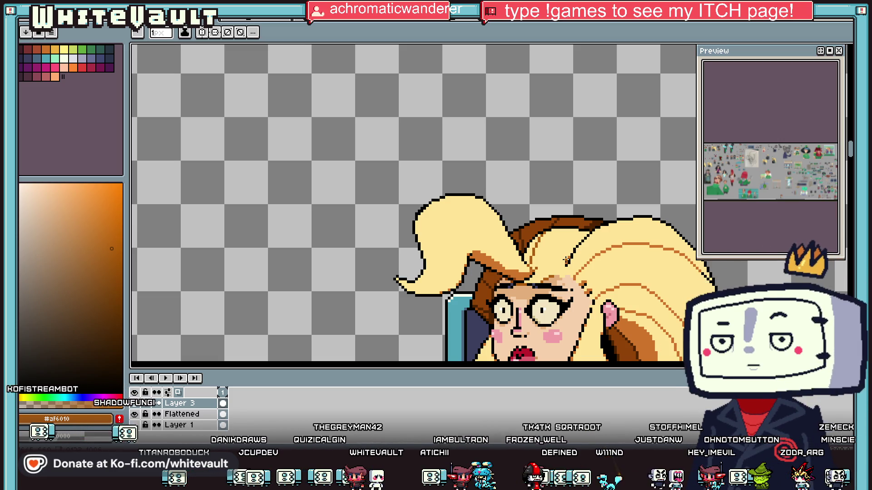
{"action": "scroll", "coordinate": [599, 261], "scroll_direction": "down", "scroll_amount": 2}
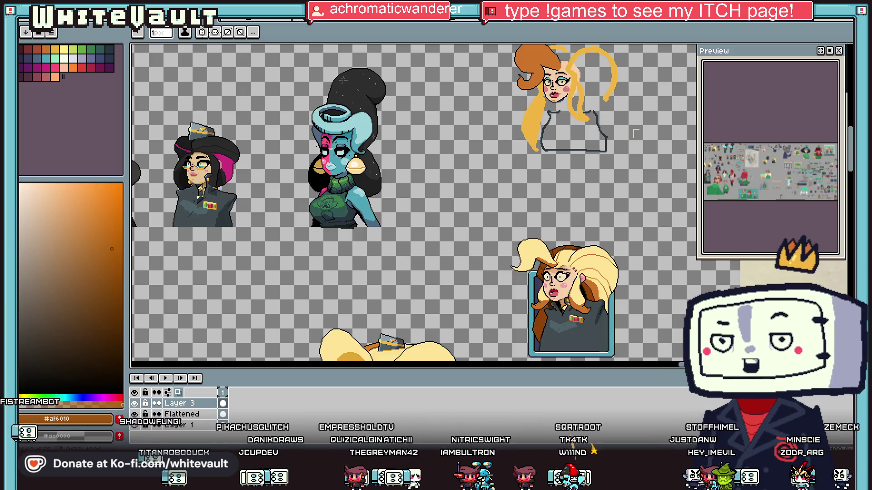
Shorten the old orange strand with hair yellow and draw a short orange line nearby.
{"action": "scroll", "coordinate": [549, 227], "scroll_direction": "up", "scroll_amount": 3}
{"action": "scroll", "coordinate": [549, 227], "scroll_direction": "up", "scroll_amount": 2}
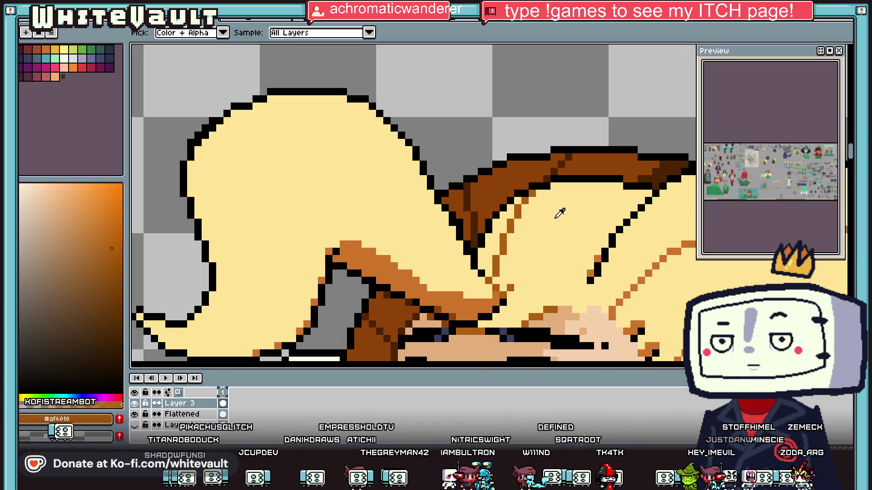
{"action": "left_click", "coordinate": [525, 199], "text": "alt"}
{"action": "left_click_drag", "start_coordinate": [525, 199], "coordinate": [509, 224]}
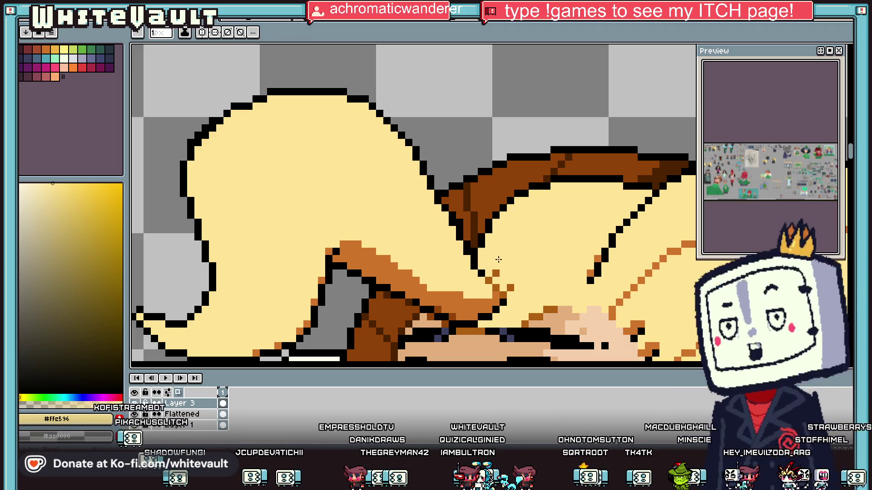
{"action": "left_click", "coordinate": [495, 259], "text": "alt"}
{"action": "left_click_drag", "start_coordinate": [491, 237], "coordinate": [496, 263]}
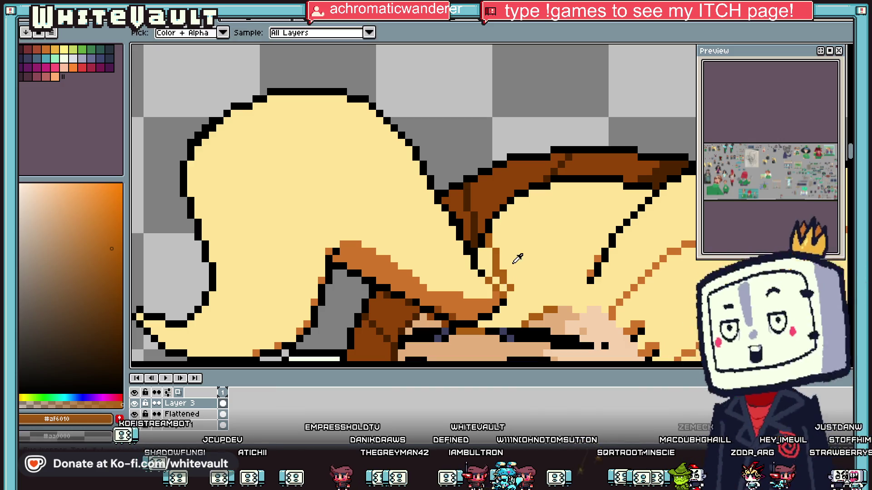
Sample pale yellow and black and touch up pixels along the hair outline.
{"action": "left_click", "coordinate": [474, 267], "text": "alt"}
{"action": "scroll", "coordinate": [474, 267], "scroll_direction": "up", "scroll_amount": 2}
{"action": "left_click", "coordinate": [492, 283], "text": "alt"}
{"action": "left_click", "coordinate": [481, 254], "text": "alt"}
{"action": "left_click", "coordinate": [474, 259], "text": "alt"}
{"action": "scroll", "coordinate": [475, 259], "scroll_direction": "down", "scroll_amount": 4}
{"action": "scroll", "coordinate": [531, 234], "scroll_direction": "down", "scroll_amount": 2}
{"action": "scroll", "coordinate": [529, 236], "scroll_direction": "up", "scroll_amount": 3}
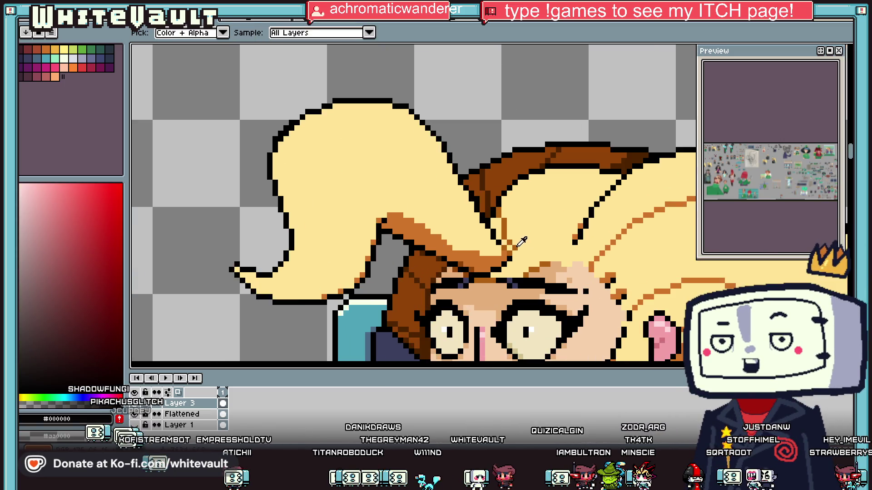
Draw a diagonal dark-orange strand, undo it, and redraw it running upward.
{"action": "left_click", "coordinate": [516, 244], "text": "alt"}
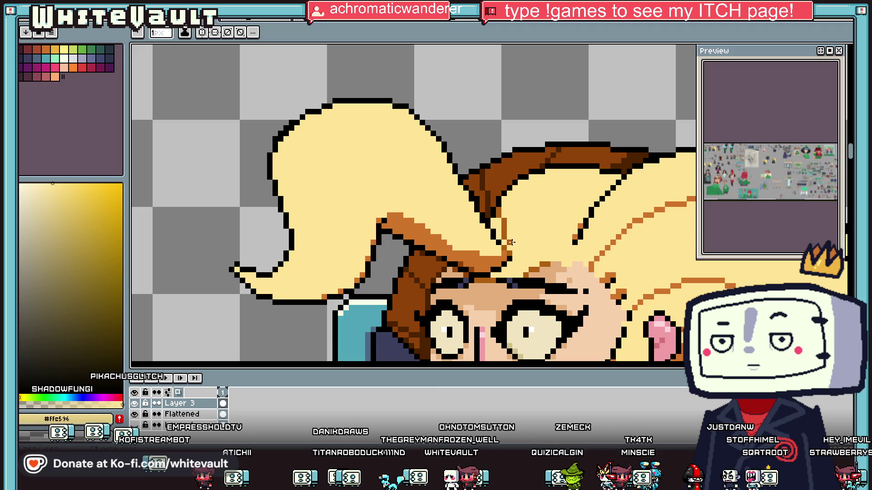
{"action": "left_click", "coordinate": [503, 229], "text": "alt"}
{"action": "mouse_move", "coordinate": [535, 242]}
{"action": "left_mouse_down"}
{"action": "mouse_move", "coordinate": [607, 175]}
{"action": "mouse_move", "coordinate": [565, 207]}
{"action": "left_mouse_up"}
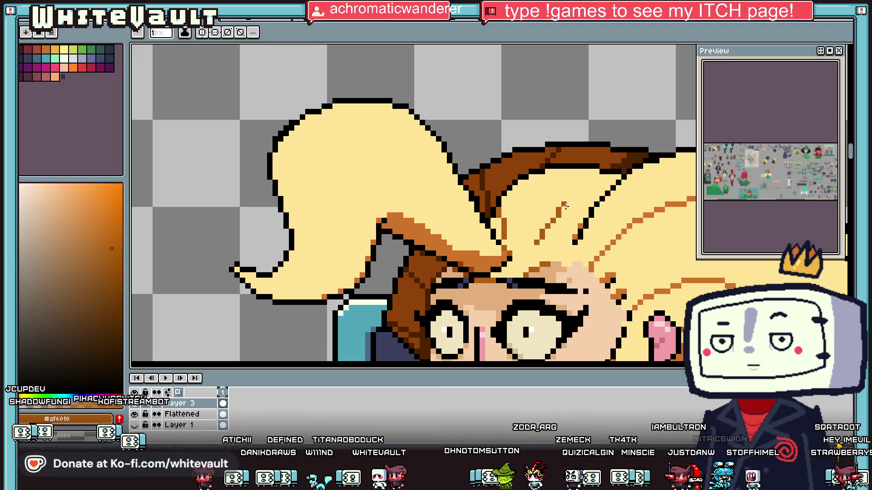
{"action": "key", "text": "ctrl+z"}
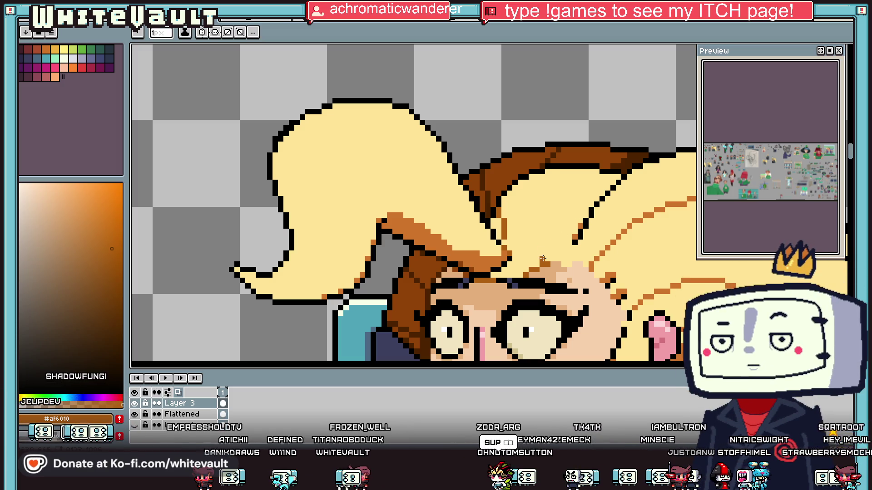
{"action": "scroll", "coordinate": [546, 249], "scroll_direction": "down", "scroll_amount": 4}
{"action": "scroll", "coordinate": [571, 236], "scroll_direction": "up", "scroll_amount": 4}
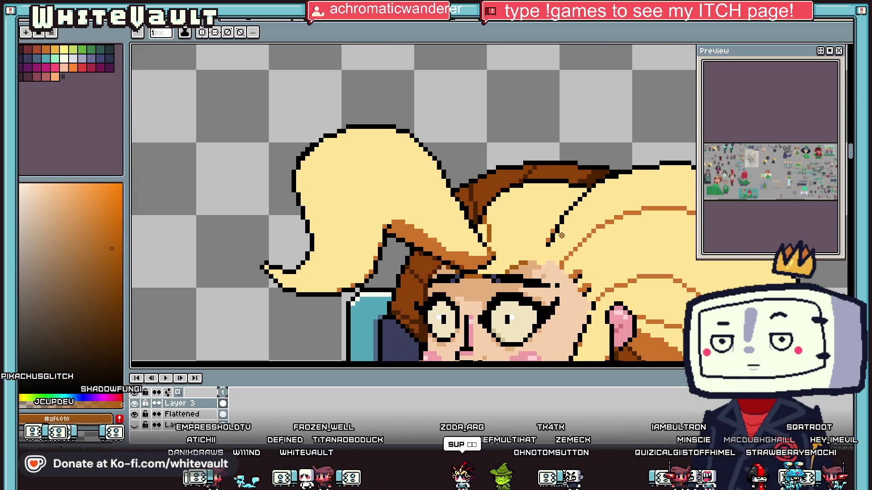
{"action": "left_click_drag", "start_coordinate": [520, 229], "coordinate": [530, 216]}
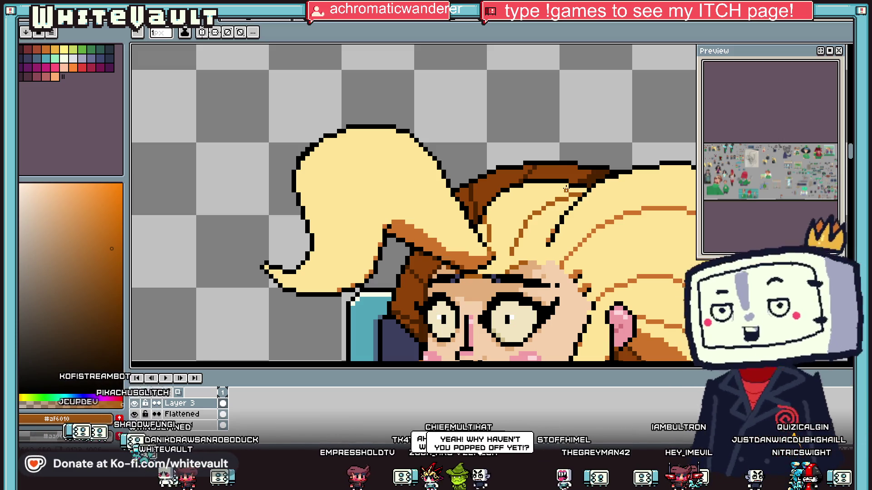
{"action": "scroll", "coordinate": [589, 222], "scroll_direction": "down", "scroll_amount": 2}
{"action": "scroll", "coordinate": [576, 235], "scroll_direction": "down", "scroll_amount": 2}
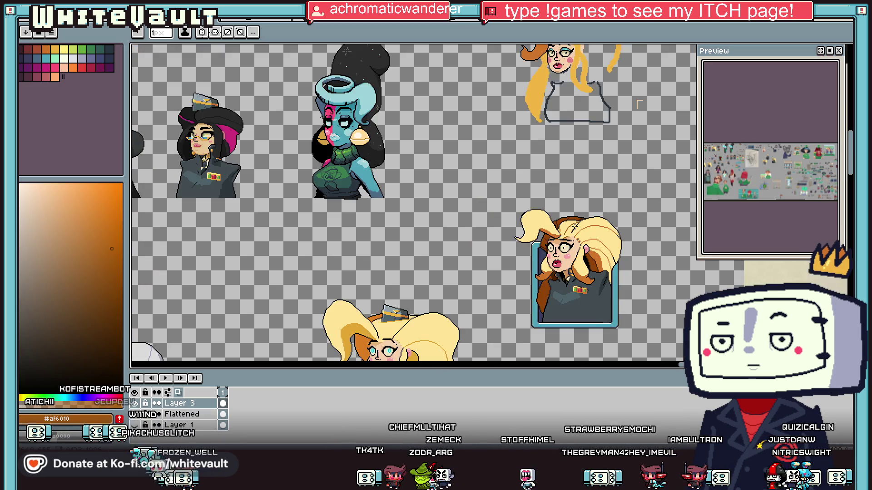
Zoom to the blonde portrait and sample the mid-orange #cf752b from her hair.
{"action": "scroll", "coordinate": [572, 235], "scroll_direction": "up", "scroll_amount": 4}
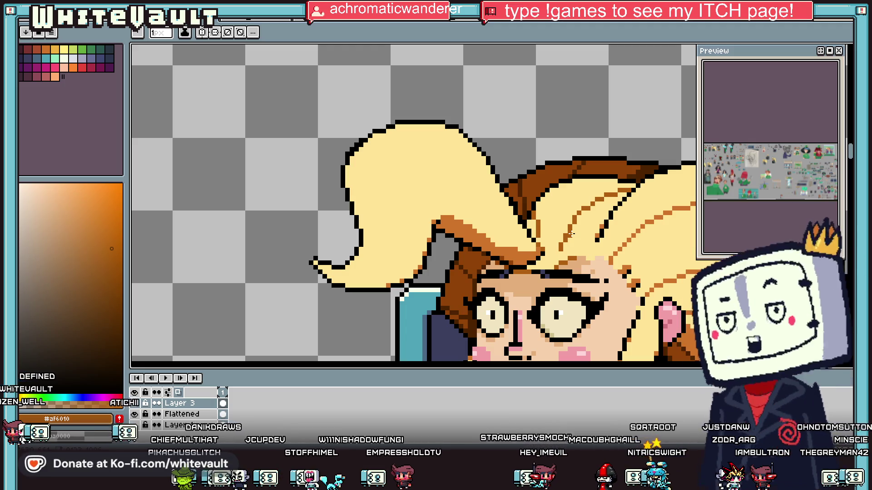
{"action": "scroll", "coordinate": [620, 236], "scroll_direction": "down", "scroll_amount": 3}
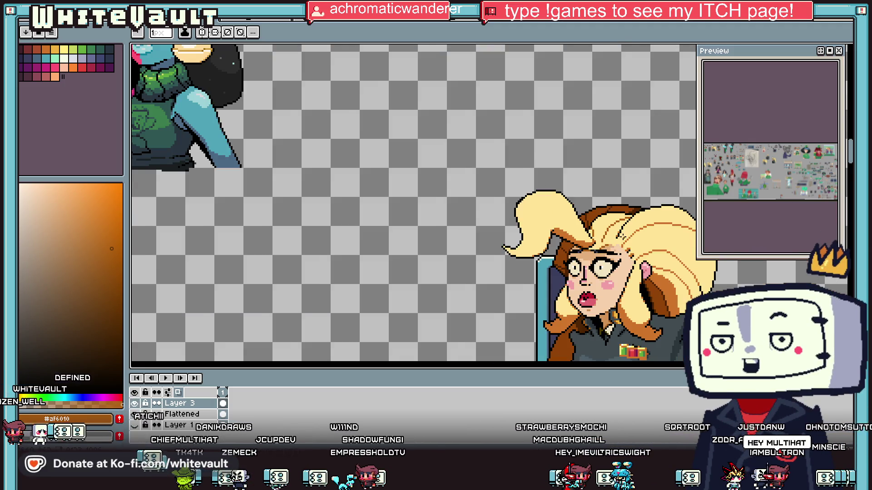
{"action": "scroll", "coordinate": [652, 269], "scroll_direction": "up", "scroll_amount": 3}
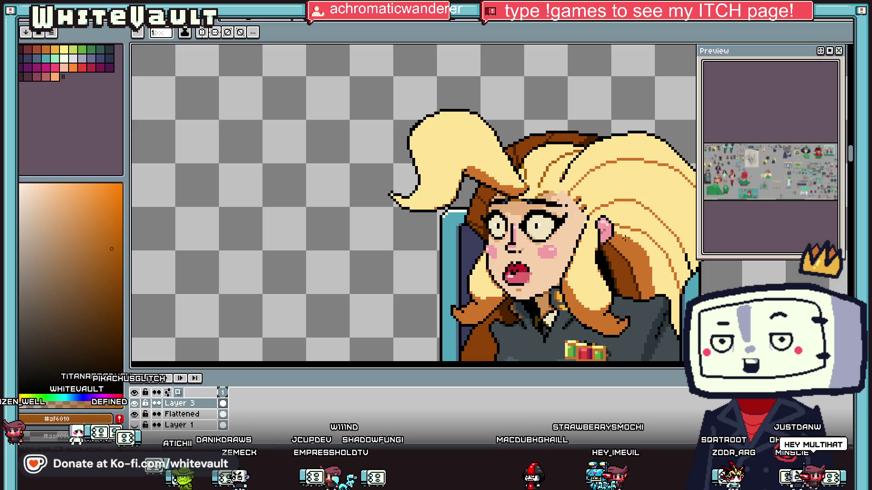
{"action": "left_click", "coordinate": [644, 224], "text": "alt"}
{"action": "scroll", "coordinate": [522, 214], "scroll_direction": "up", "scroll_amount": 3}
Recolour pixels along the diagonal hair line orange, then sample cream and orange #cf752b.
{"action": "left_click", "coordinate": [540, 172]}
{"action": "left_click", "coordinate": [581, 87]}
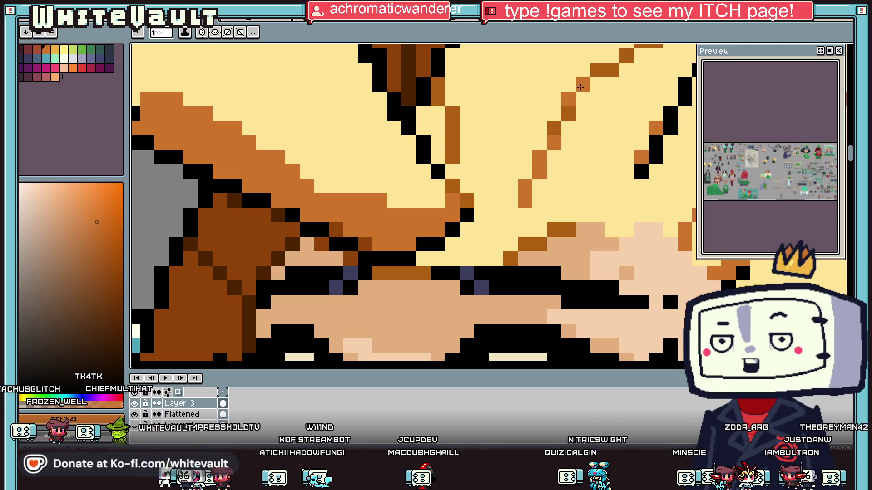
{"action": "left_click", "coordinate": [554, 128]}
{"action": "scroll", "coordinate": [546, 167], "scroll_direction": "down", "scroll_amount": 3}
{"action": "left_click", "coordinate": [547, 166], "text": "alt"}
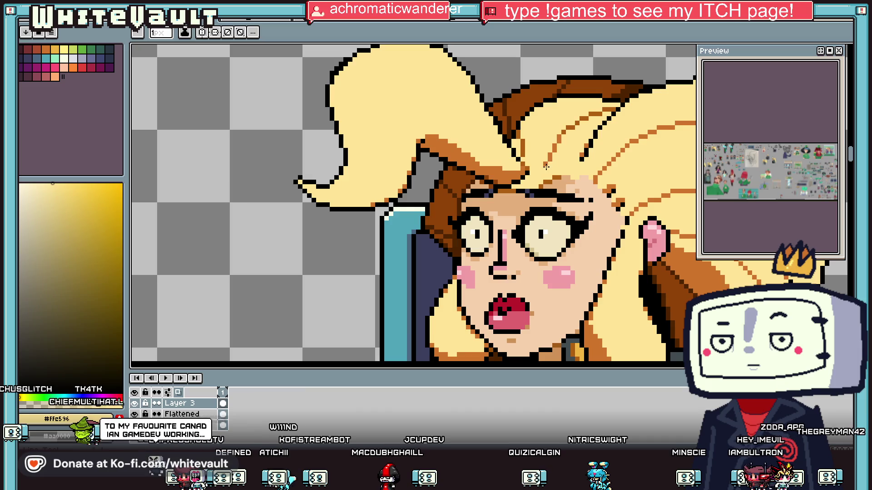
{"action": "scroll", "coordinate": [568, 129], "scroll_direction": "up", "scroll_amount": 3}
{"action": "left_click", "coordinate": [562, 132], "text": "alt"}
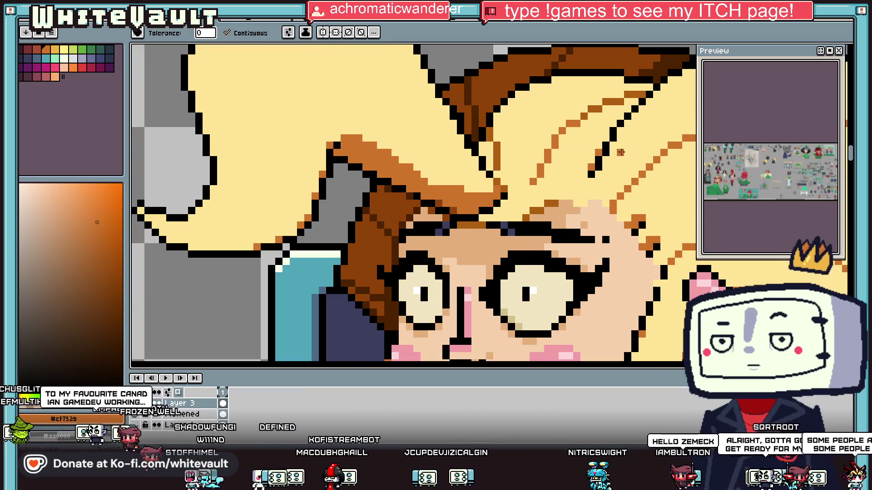
Flood-fill the light hair area and the brown and yellow strips with orange-brown.
{"action": "key", "text": "alt"}
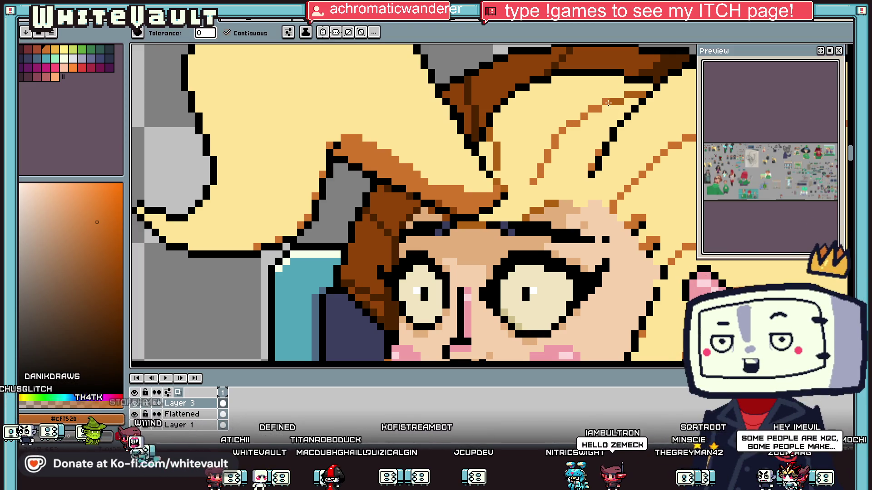
{"action": "key", "text": "alt"}
{"action": "scroll", "coordinate": [644, 94], "scroll_direction": "down", "scroll_amount": 5}
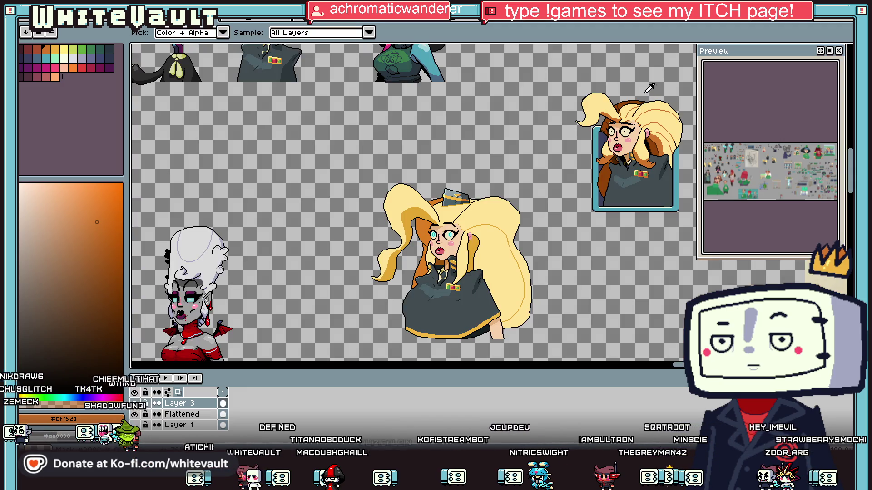
{"action": "scroll", "coordinate": [650, 88], "scroll_direction": "down", "scroll_amount": 2}
{"action": "scroll", "coordinate": [590, 150], "scroll_direction": "up", "scroll_amount": 6}
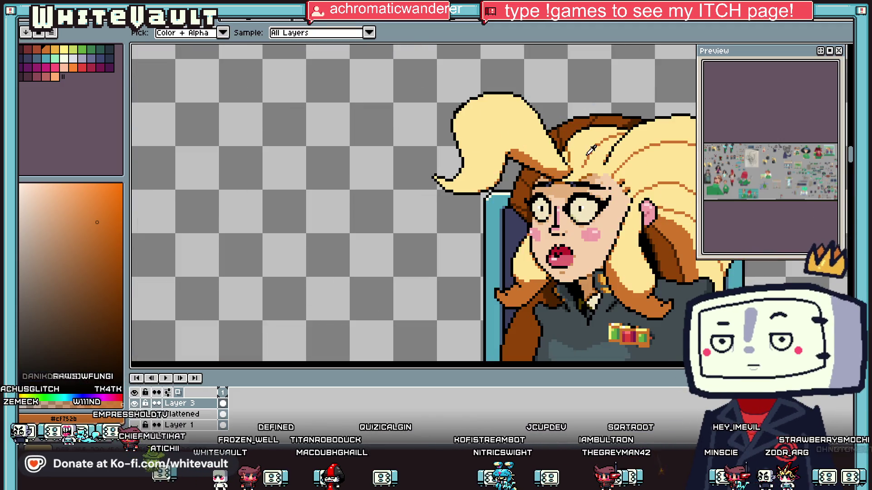
{"action": "scroll", "coordinate": [591, 151], "scroll_direction": "up", "scroll_amount": 4}
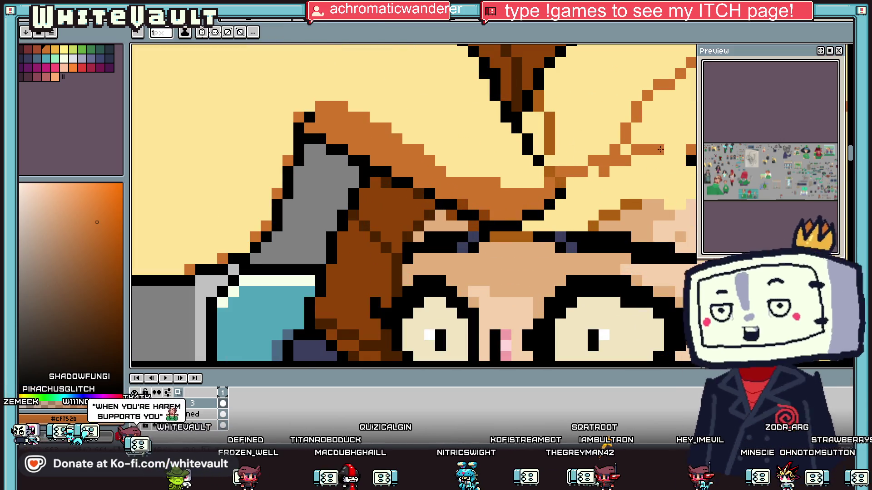
{"action": "key", "text": "f"}
{"action": "left_click", "coordinate": [659, 114]}
{"action": "left_click", "coordinate": [595, 122]}
{"action": "left_click", "coordinate": [544, 130]}
{"action": "left_click", "coordinate": [535, 127]}
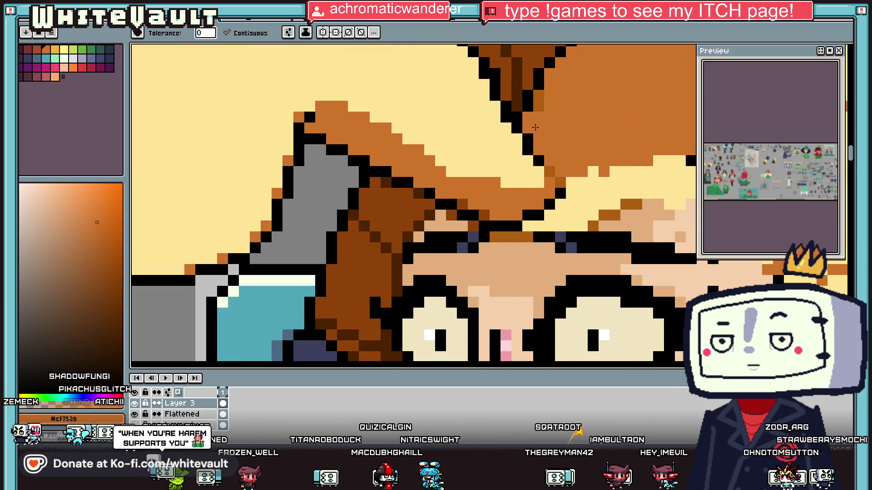
{"action": "scroll", "coordinate": [587, 143], "scroll_direction": "down", "scroll_amount": 4}
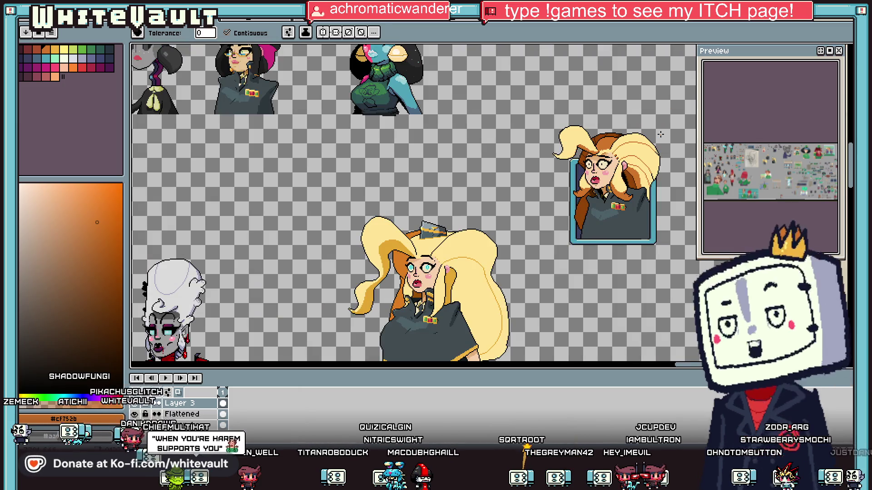
{"action": "key", "text": "v"}
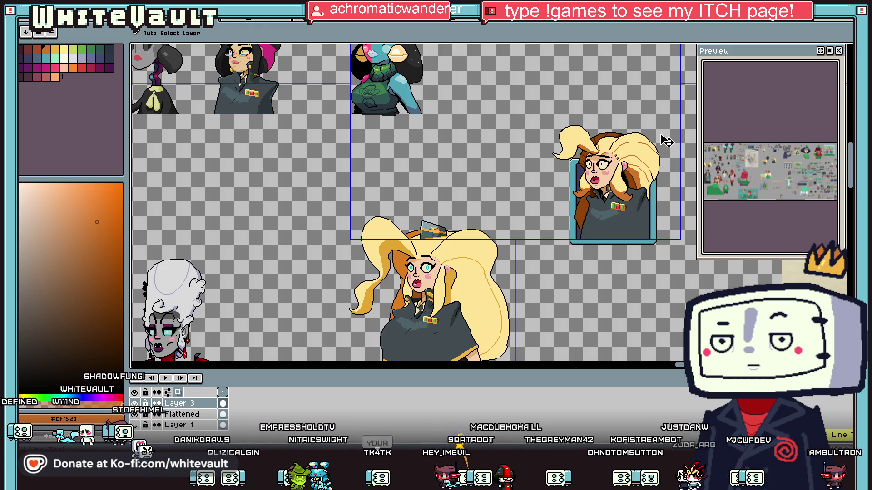
{"action": "key", "text": "w"}
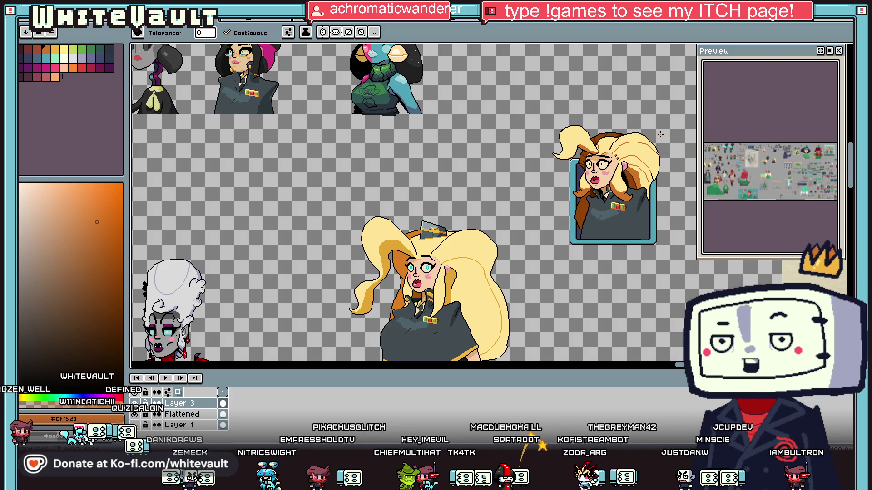
{"action": "scroll", "coordinate": [613, 154], "scroll_direction": "up", "scroll_amount": 5}
Sample cream #ffe596 and repaint the orange pixel column and strip in the hair.
{"action": "key", "text": "i"}
{"action": "left_click", "coordinate": [563, 184]}
{"action": "key", "text": "b"}
{"action": "left_click_drag", "start_coordinate": [445, 165], "coordinate": [450, 198]}
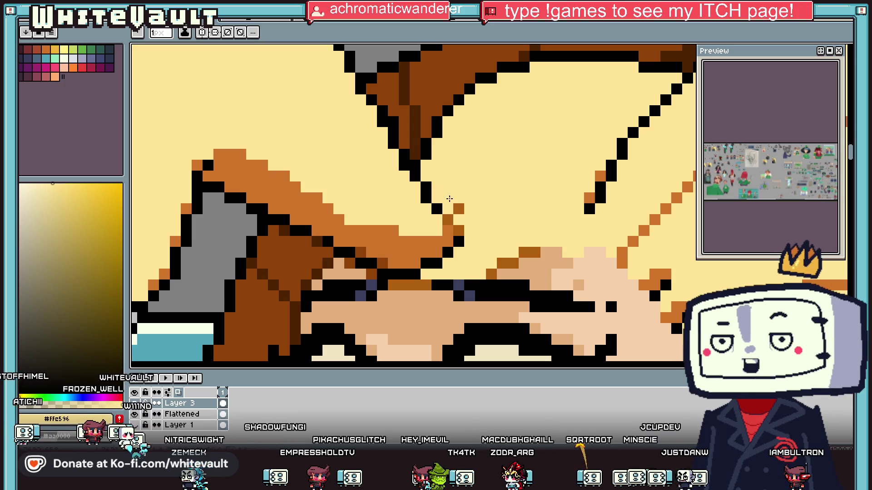
{"action": "key", "text": "i"}
{"action": "scroll", "coordinate": [449, 227], "scroll_direction": "down", "scroll_amount": 2}
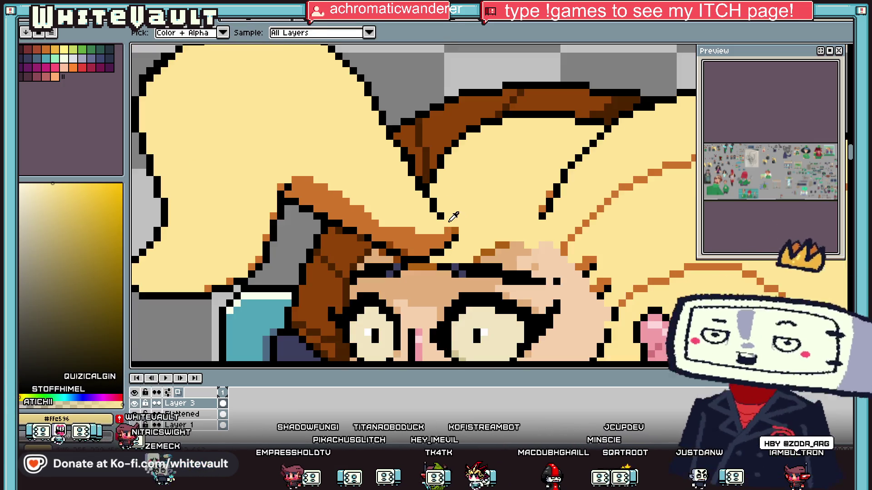
{"action": "key", "text": "b"}
{"action": "mouse_move", "coordinate": [438, 234]}
{"action": "left_mouse_down"}
{"action": "mouse_move", "coordinate": [399, 240]}
{"action": "mouse_move", "coordinate": [419, 230]}
{"action": "left_mouse_up"}
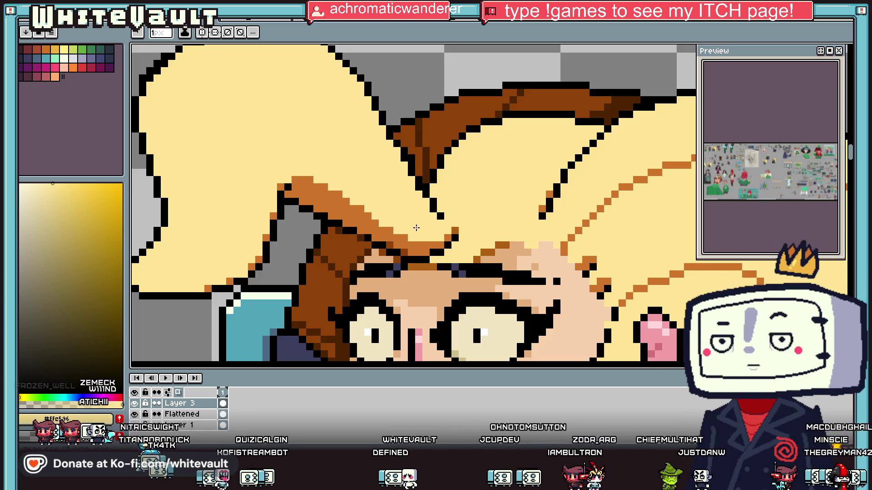
{"action": "scroll", "coordinate": [416, 228], "scroll_direction": "down", "scroll_amount": 4}
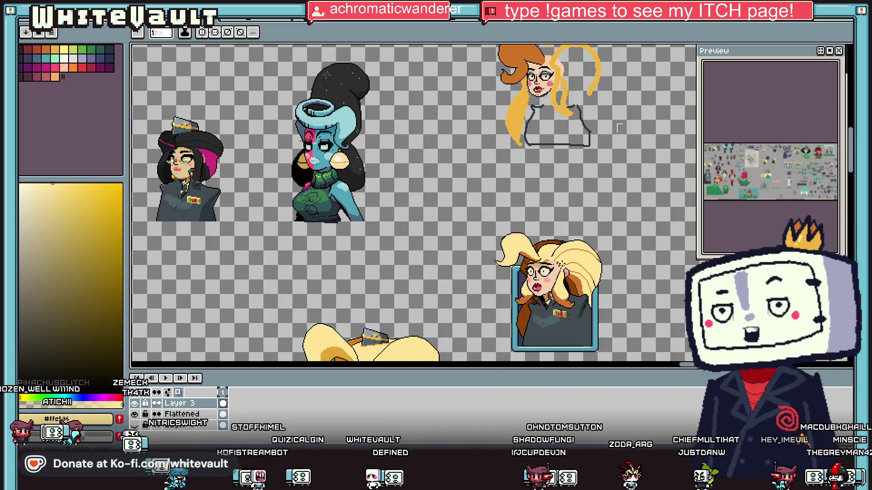
Flood-fill the yellow pixels under the framed officer's brow with tan.
{"action": "scroll", "coordinate": [539, 266], "scroll_direction": "up", "scroll_amount": 4}
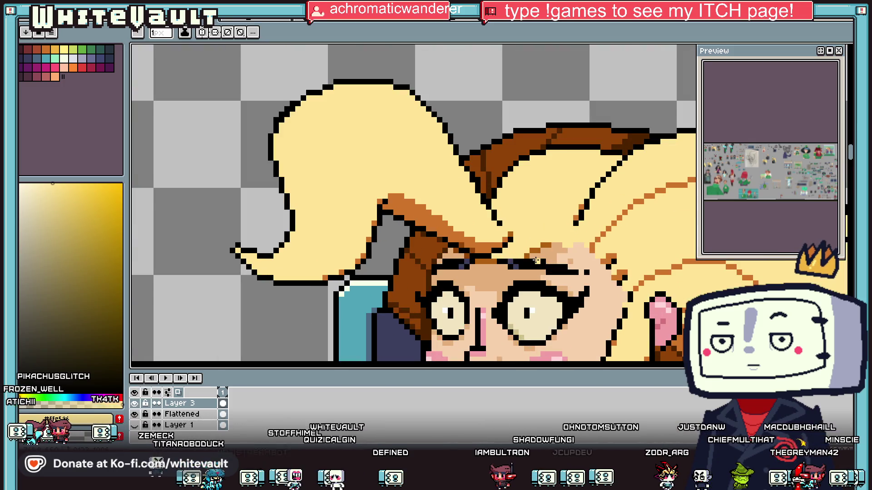
{"action": "scroll", "coordinate": [554, 248], "scroll_direction": "up", "scroll_amount": 2}
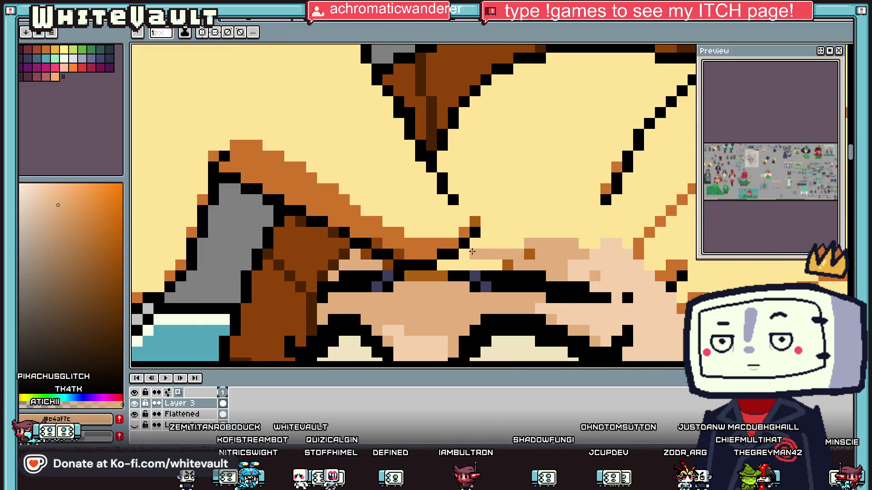
{"action": "key", "text": "g"}
{"action": "left_click", "coordinate": [481, 264]}
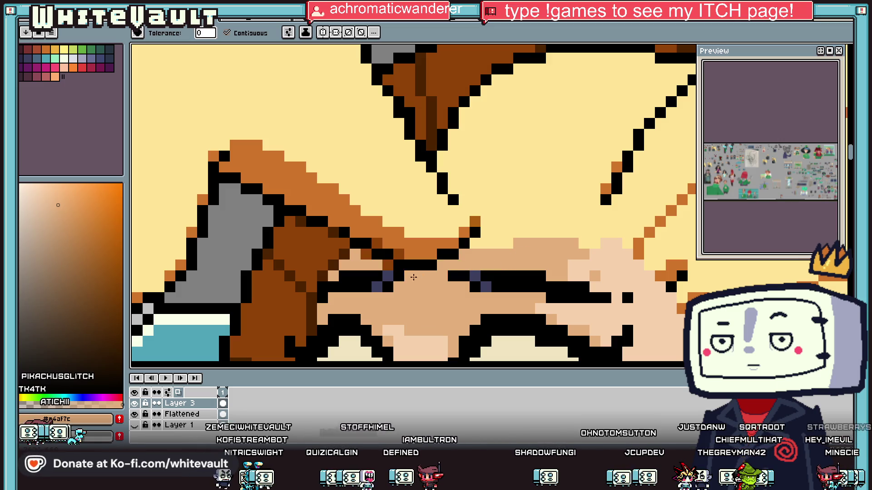
{"action": "scroll", "coordinate": [481, 255], "scroll_direction": "down", "scroll_amount": 3}
Sample the orange #cf752b hair colour and add an orange pixel beside the existing one.
{"action": "key", "text": "i"}
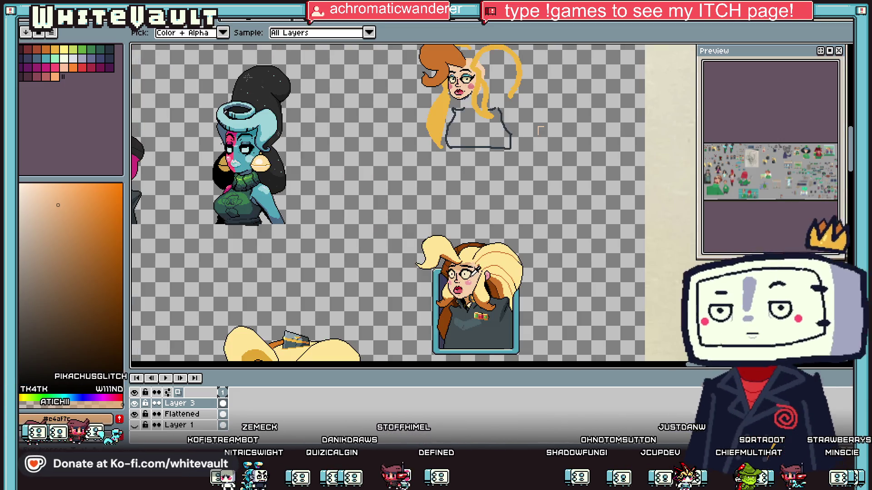
{"action": "scroll", "coordinate": [484, 240], "scroll_direction": "up", "scroll_amount": 3}
{"action": "scroll", "coordinate": [483, 240], "scroll_direction": "up", "scroll_amount": 2}
{"action": "left_click", "coordinate": [518, 202]}
{"action": "key", "text": "b"}
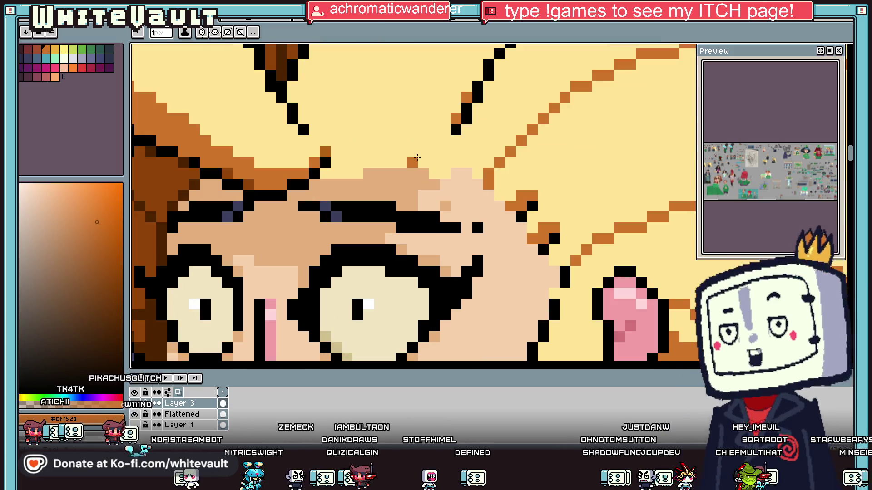
{"action": "left_click", "coordinate": [442, 169]}
Paint an orange pixel row across the brow and an orange pixel on the hairline.
{"action": "key", "text": "i"}
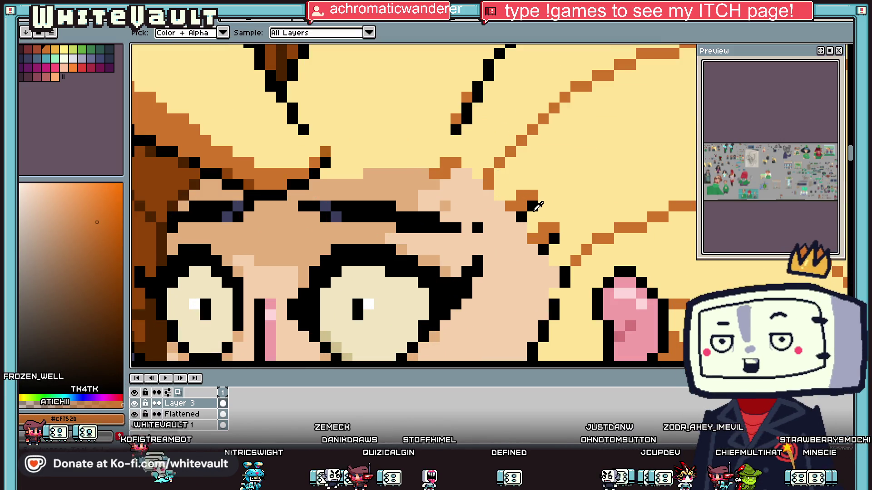
{"action": "left_click", "coordinate": [533, 206]}
{"action": "key", "text": "b"}
{"action": "scroll", "coordinate": [486, 185], "scroll_direction": "down", "scroll_amount": 3}
{"action": "scroll", "coordinate": [485, 185], "scroll_direction": "down", "scroll_amount": 3}
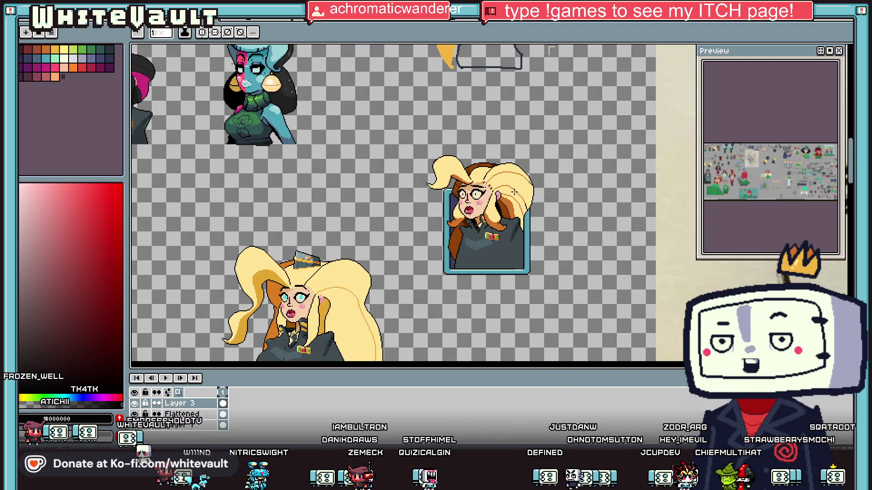
{"action": "scroll", "coordinate": [510, 192], "scroll_direction": "up", "scroll_amount": 5}
{"action": "left_click", "coordinate": [530, 163], "text": "alt"}
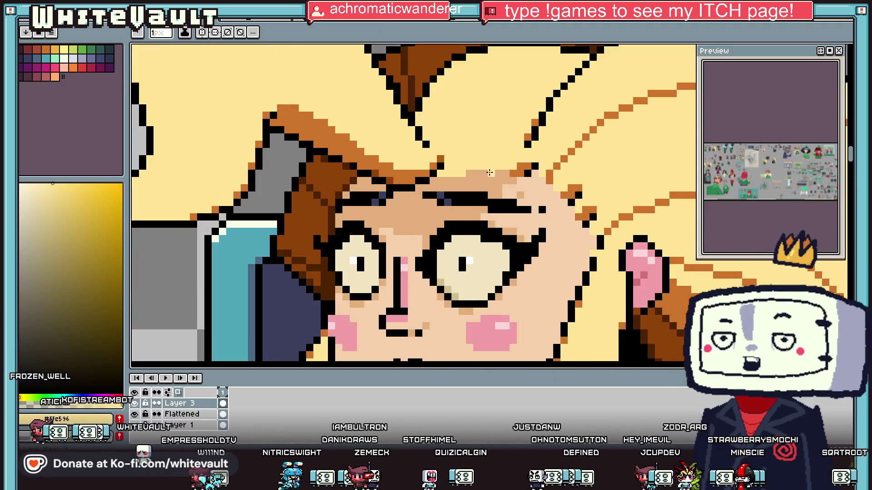
{"action": "key", "text": "i"}
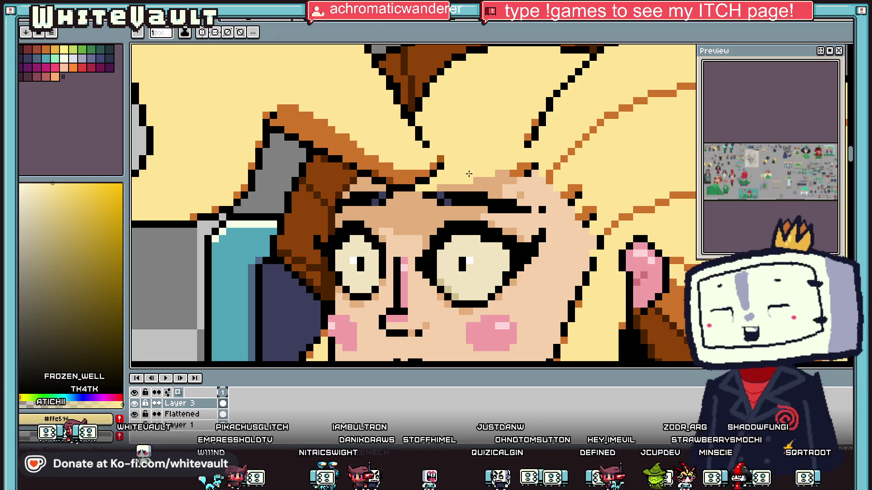
{"action": "scroll", "coordinate": [415, 182], "scroll_direction": "up", "scroll_amount": 2}
{"action": "left_click", "coordinate": [414, 183]}
{"action": "key", "text": "b"}
{"action": "left_click_drag", "start_coordinate": [424, 177], "coordinate": [526, 177]}
{"action": "left_click", "coordinate": [563, 144]}
Recolour three brow pixels light yellow and paint an orange row below them.
{"action": "left_click", "coordinate": [494, 116], "text": "alt"}
{"action": "left_click", "coordinate": [470, 149]}
{"action": "mouse_move", "coordinate": [452, 158]}
{"action": "left_mouse_down"}
{"action": "mouse_move", "coordinate": [422, 162]}
{"action": "mouse_move", "coordinate": [454, 190]}
{"action": "left_mouse_up"}
{"action": "left_click", "coordinate": [424, 177], "text": "alt"}
Sample dark brown #904407 and paint brown pixels along the brow and near the eye.
{"action": "left_click", "coordinate": [365, 176], "text": "alt"}
{"action": "scroll", "coordinate": [417, 194], "scroll_direction": "down", "scroll_amount": 8}
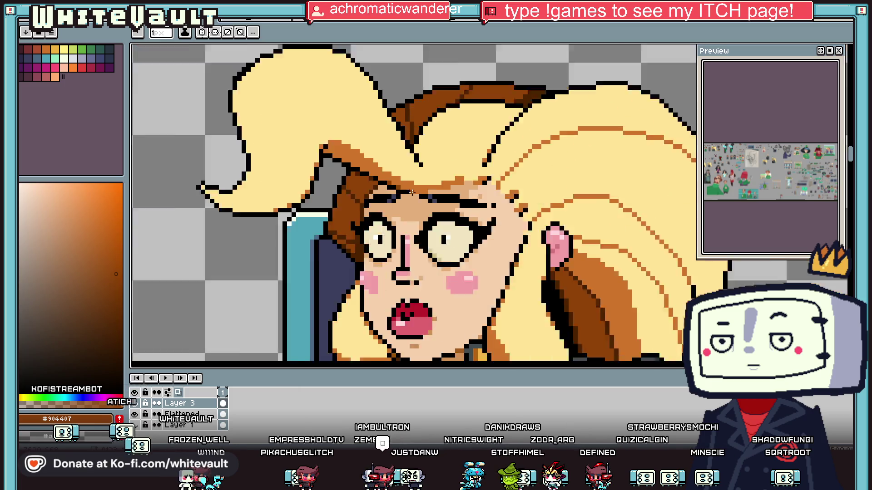
{"action": "scroll", "coordinate": [393, 214], "scroll_direction": "up", "scroll_amount": 8}
{"action": "left_click_drag", "start_coordinate": [489, 191], "coordinate": [504, 191]}
{"action": "left_click", "coordinate": [547, 205]}
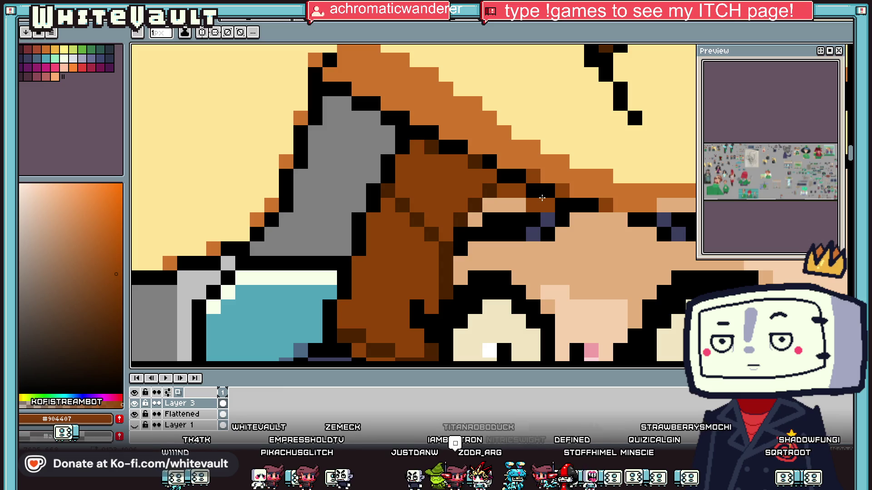
{"action": "scroll", "coordinate": [542, 198], "scroll_direction": "down", "scroll_amount": 8}
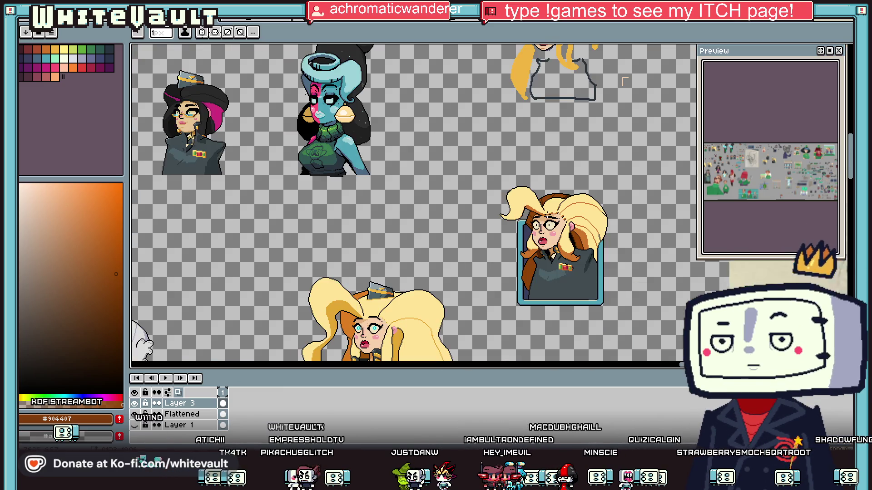
{"action": "scroll", "coordinate": [585, 277], "scroll_direction": "down", "scroll_amount": 2}
{"action": "scroll", "coordinate": [582, 276], "scroll_direction": "up", "scroll_amount": 2}
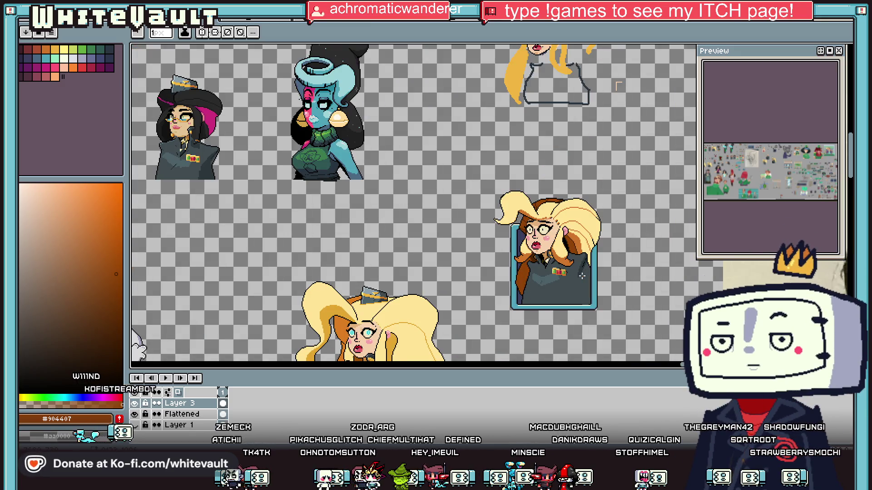
{"action": "scroll", "coordinate": [581, 275], "scroll_direction": "down", "scroll_amount": 2}
{"action": "scroll", "coordinate": [538, 280], "scroll_direction": "up", "scroll_amount": 2}
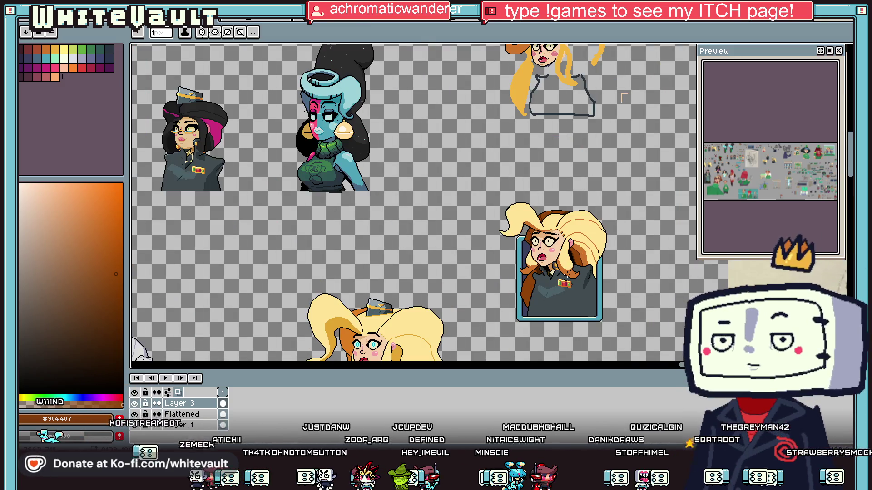
{"action": "scroll", "coordinate": [624, 98], "scroll_direction": "down", "scroll_amount": 2}
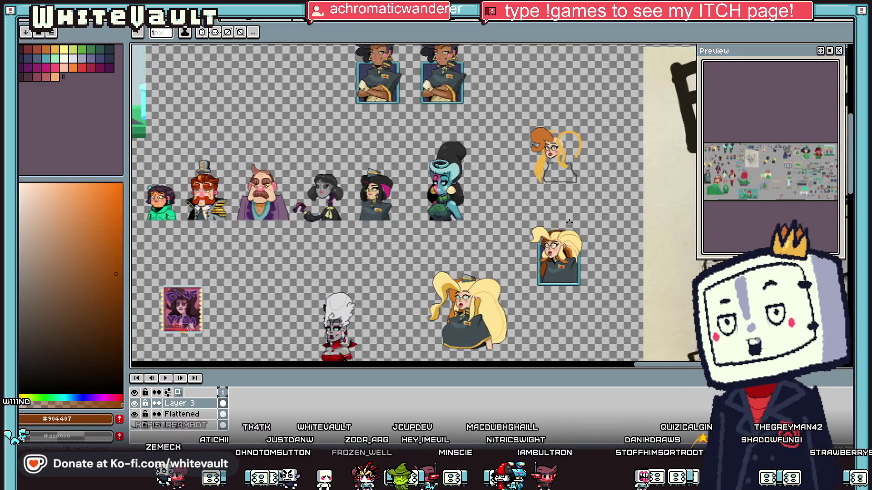
{"action": "scroll", "coordinate": [490, 111], "scroll_direction": "down", "scroll_amount": 1}
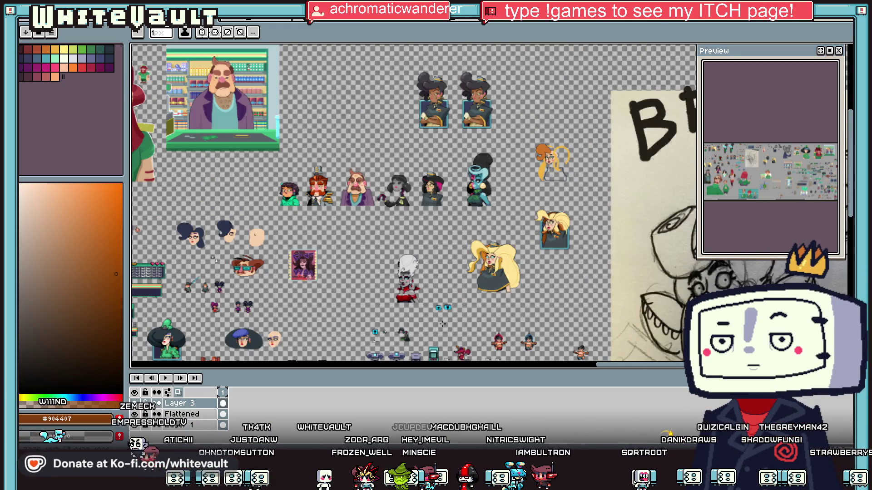
{"action": "scroll", "coordinate": [510, 266], "scroll_direction": "up", "scroll_amount": 1}
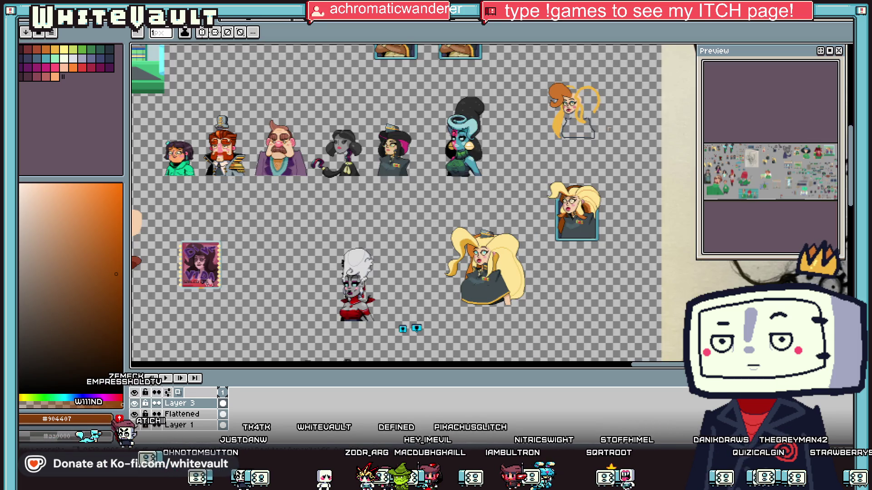
{"action": "left_click", "coordinate": [848, 64]}
Drag a rectangular marquee around the blonde officer's framed portrait on the sprite sheet.
{"action": "left_click_drag", "start_coordinate": [528, 160], "coordinate": [627, 264]}
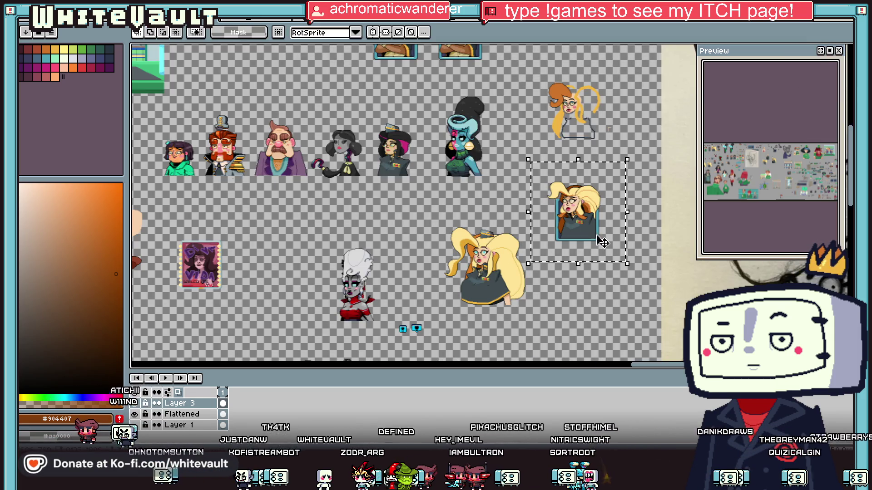
{"action": "scroll", "coordinate": [601, 242], "scroll_direction": "up", "scroll_amount": 3}
{"action": "scroll", "coordinate": [706, 183], "scroll_direction": "up", "scroll_amount": 2}
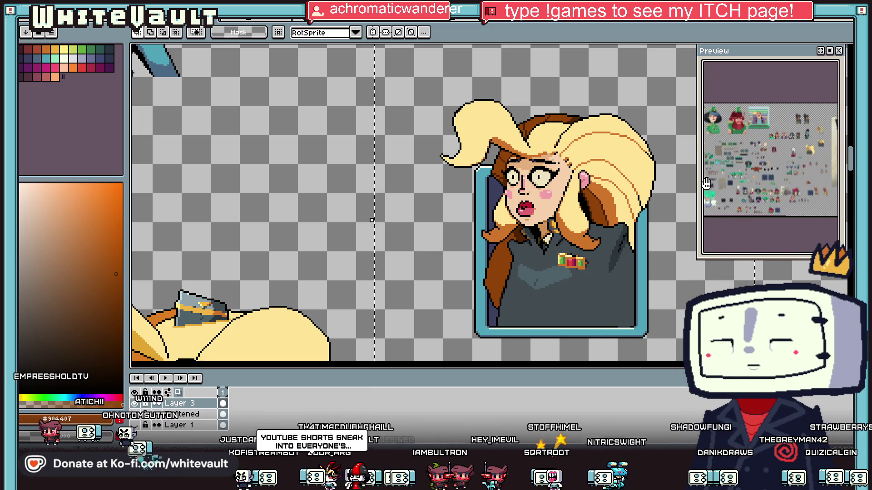
{"action": "scroll", "coordinate": [706, 183], "scroll_direction": "up", "scroll_amount": 2}
{"action": "scroll", "coordinate": [731, 186], "scroll_direction": "down", "scroll_amount": 2}
{"action": "scroll", "coordinate": [757, 190], "scroll_direction": "up", "scroll_amount": 1}
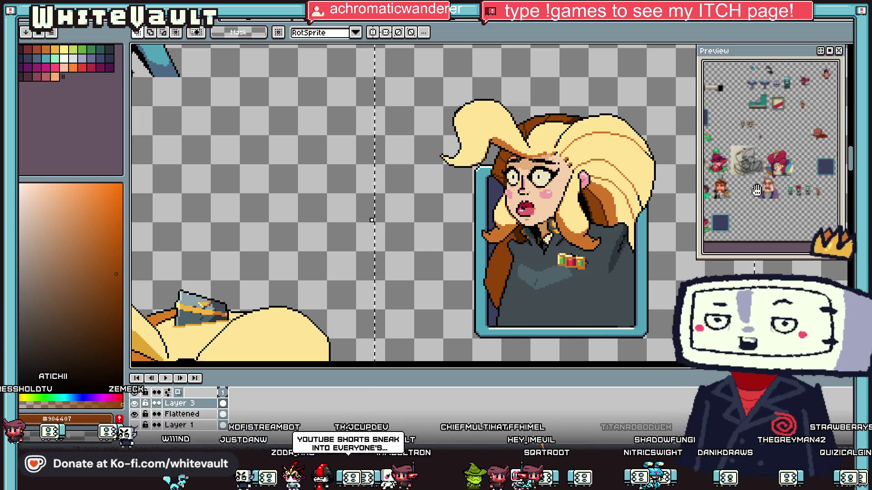
{"action": "scroll", "coordinate": [756, 189], "scroll_direction": "up", "scroll_amount": 3}
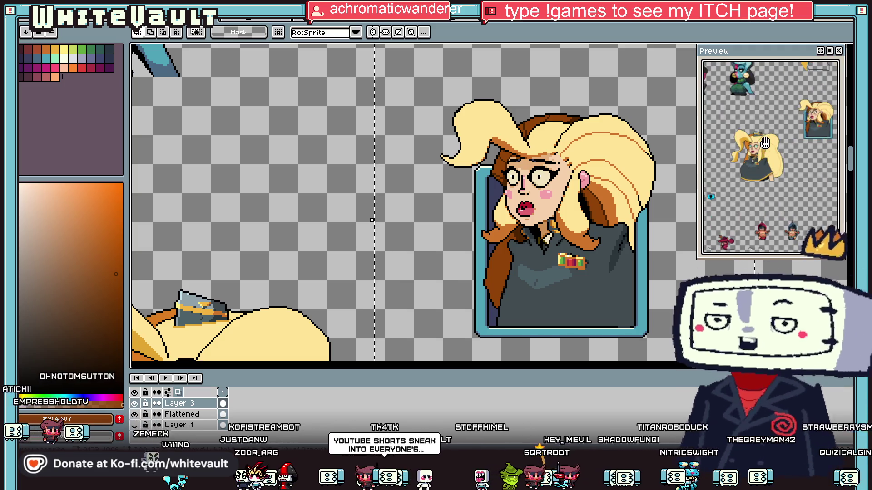
{"action": "scroll", "coordinate": [765, 144], "scroll_direction": "up", "scroll_amount": 3}
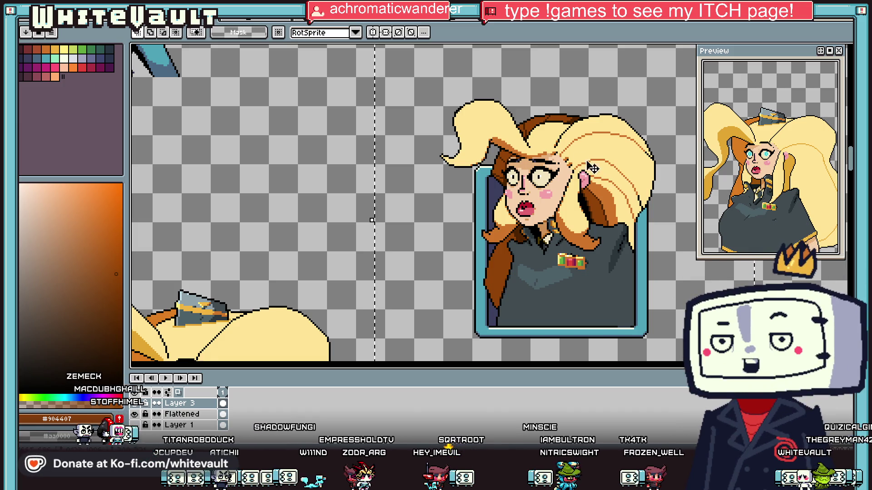
{"action": "scroll", "coordinate": [593, 168], "scroll_direction": "down", "scroll_amount": 2}
{"action": "scroll", "coordinate": [578, 155], "scroll_direction": "up", "scroll_amount": 1}
{"action": "scroll", "coordinate": [563, 191], "scroll_direction": "down", "scroll_amount": 1}
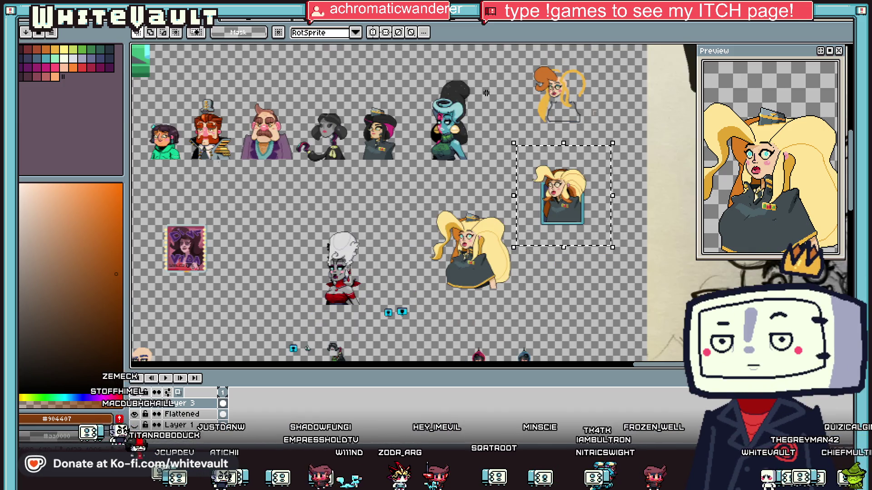
Drag the blonde bust beside the dark-haired officer's frame, commit it, and select his hat.
{"action": "mouse_move", "coordinate": [571, 184]}
{"action": "left_mouse_down"}
{"action": "mouse_move", "coordinate": [563, 68]}
{"action": "mouse_move", "coordinate": [346, 273]}
{"action": "mouse_move", "coordinate": [306, 292]}
{"action": "mouse_move", "coordinate": [568, 268]}
{"action": "left_mouse_up"}
{"action": "scroll", "coordinate": [515, 108], "scroll_direction": "up", "scroll_amount": 2}
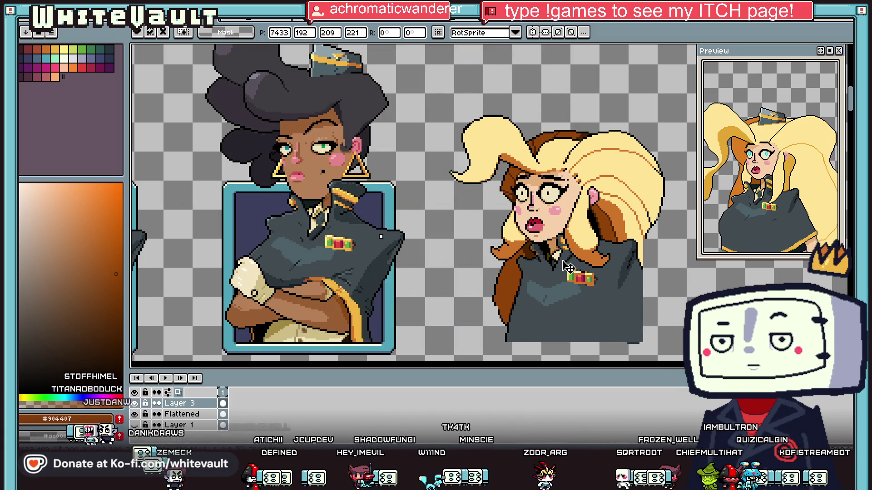
{"action": "scroll", "coordinate": [561, 259], "scroll_direction": "down", "scroll_amount": 3}
{"action": "scroll", "coordinate": [591, 295], "scroll_direction": "up", "scroll_amount": 6}
{"action": "key", "text": "Return"}
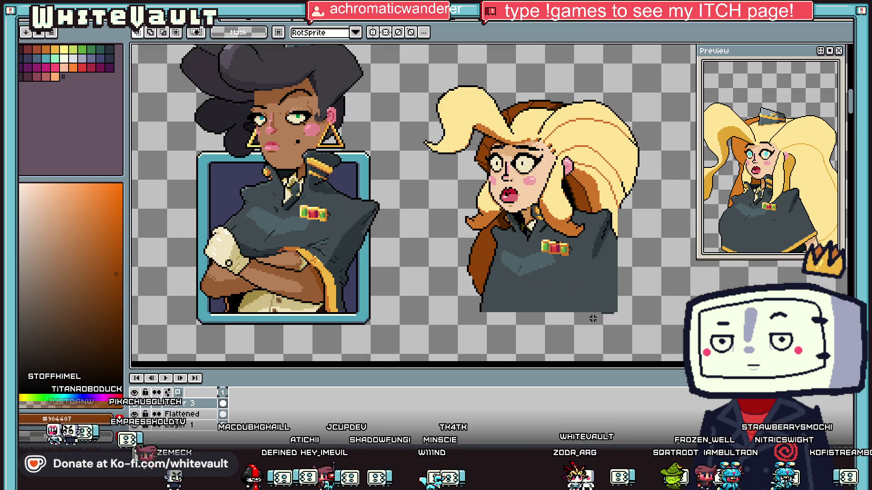
{"action": "scroll", "coordinate": [473, 173], "scroll_direction": "down", "scroll_amount": 3}
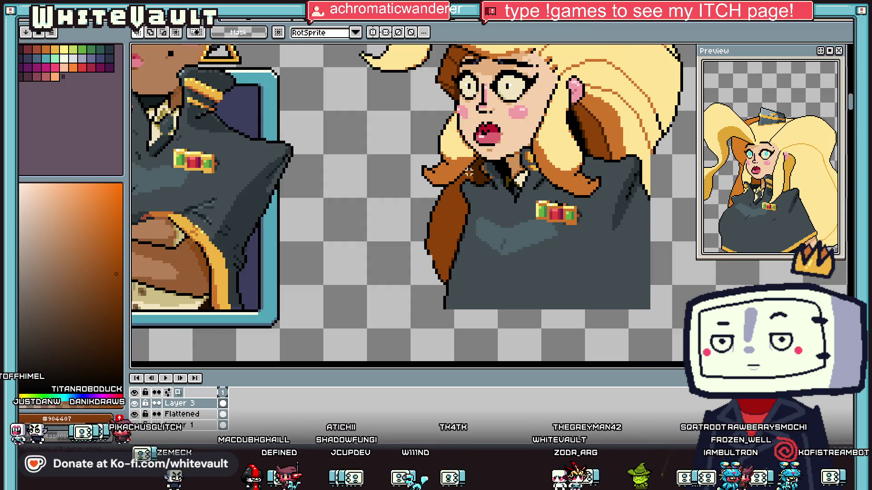
{"action": "scroll", "coordinate": [208, 79], "scroll_direction": "down", "scroll_amount": 2}
{"action": "scroll", "coordinate": [208, 78], "scroll_direction": "up", "scroll_amount": 6}
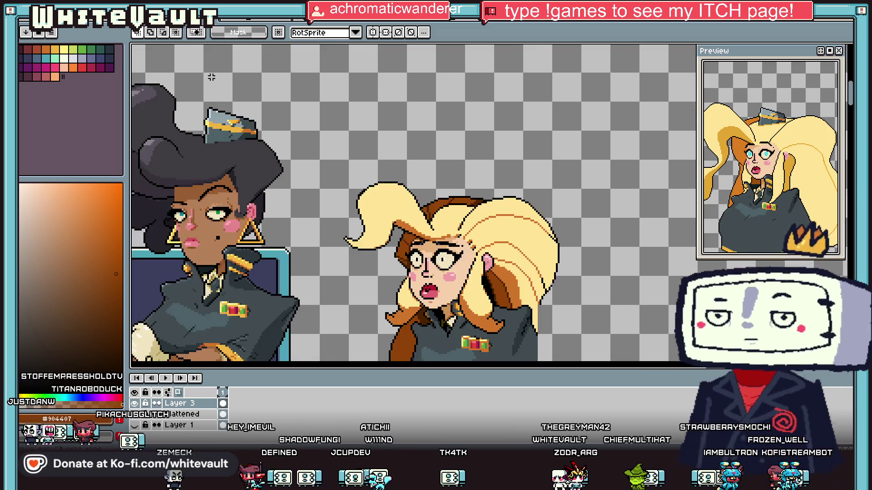
{"action": "left_click_drag", "start_coordinate": [187, 110], "coordinate": [352, 186]}
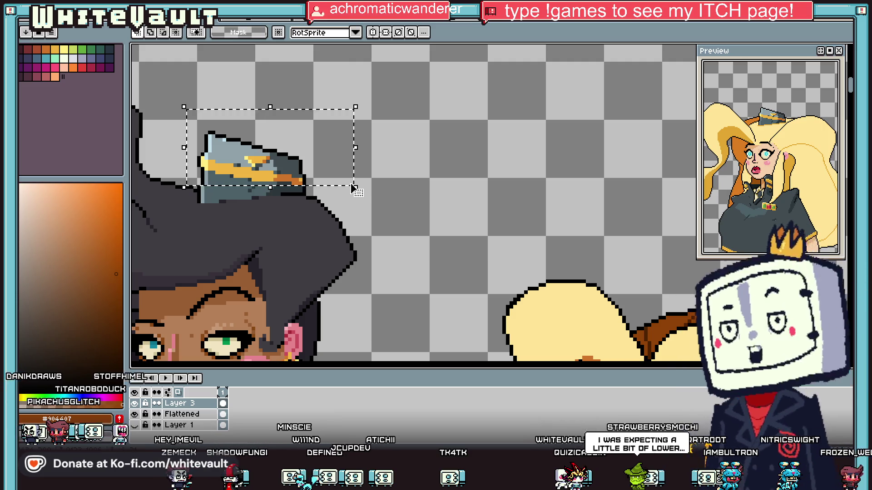
Select the officer's hat and turn the selection into a custom brush with Ctrl+B.
{"action": "left_click_drag", "start_coordinate": [195, 172], "coordinate": [296, 202]}
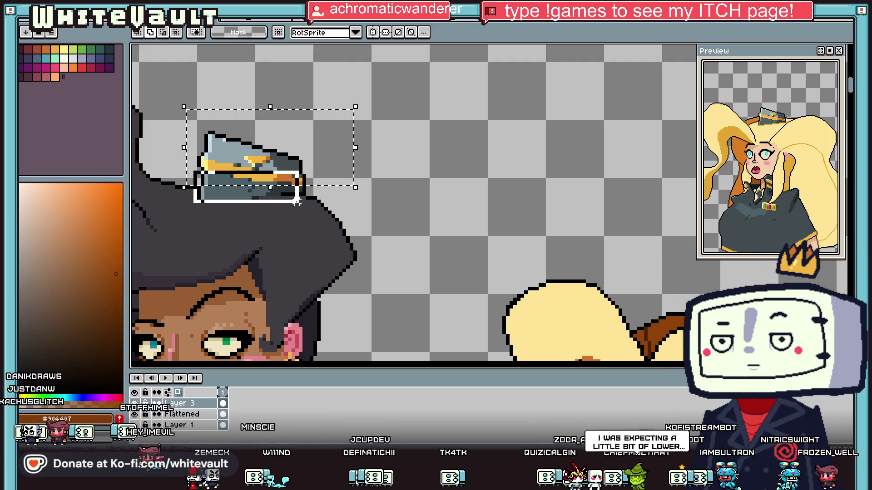
{"action": "scroll", "coordinate": [316, 194], "scroll_direction": "down", "scroll_amount": 2}
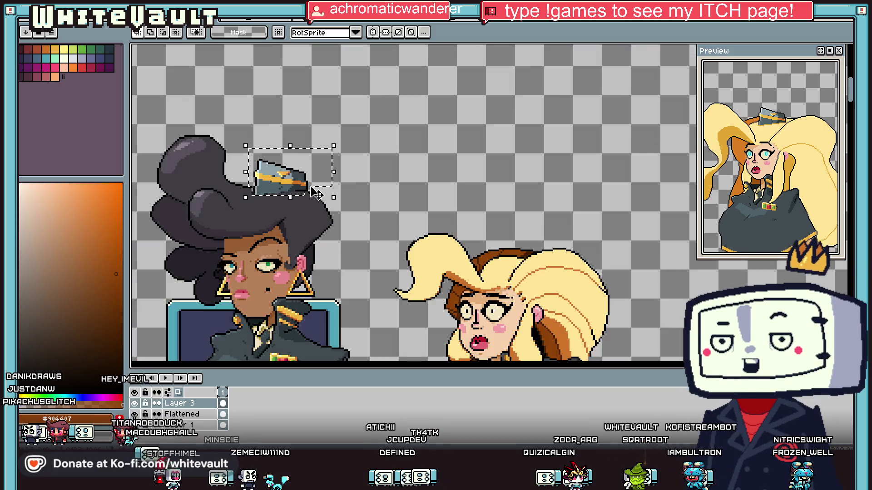
{"action": "left_click_drag", "start_coordinate": [316, 194], "coordinate": [521, 236]}
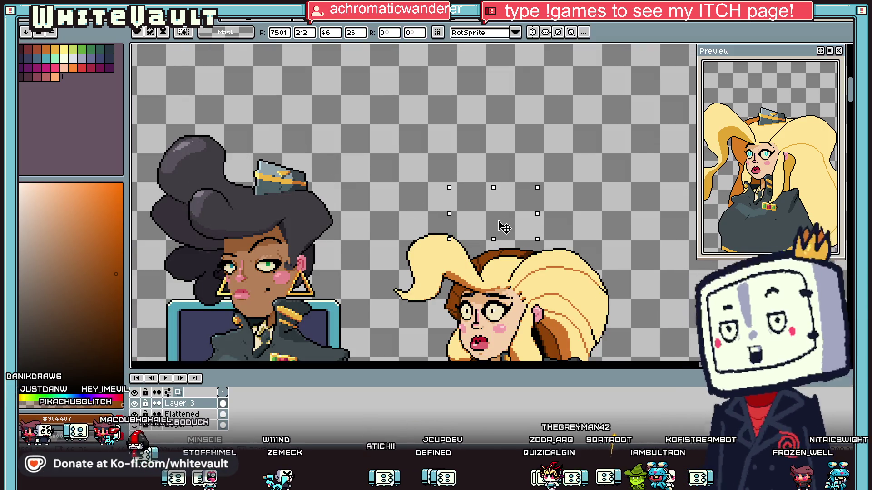
{"action": "key", "text": "ctrl+z"}
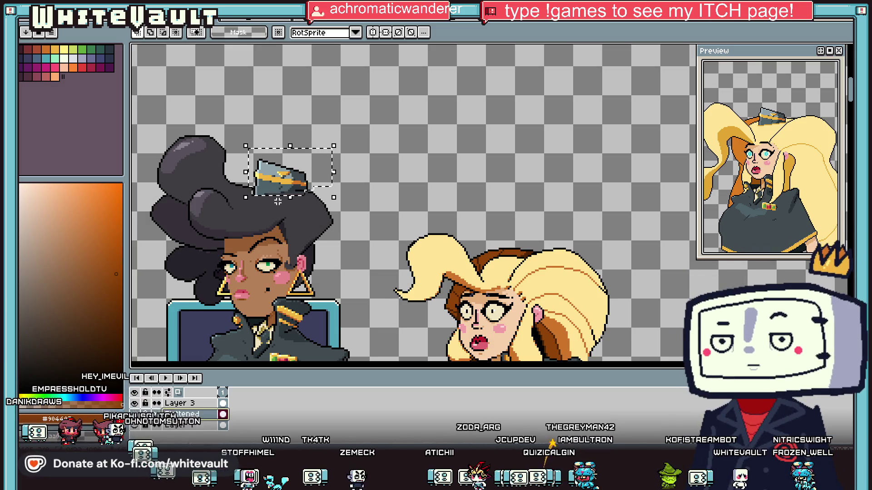
{"action": "left_click", "coordinate": [288, 158]}
{"action": "key", "text": "ctrl+z"}
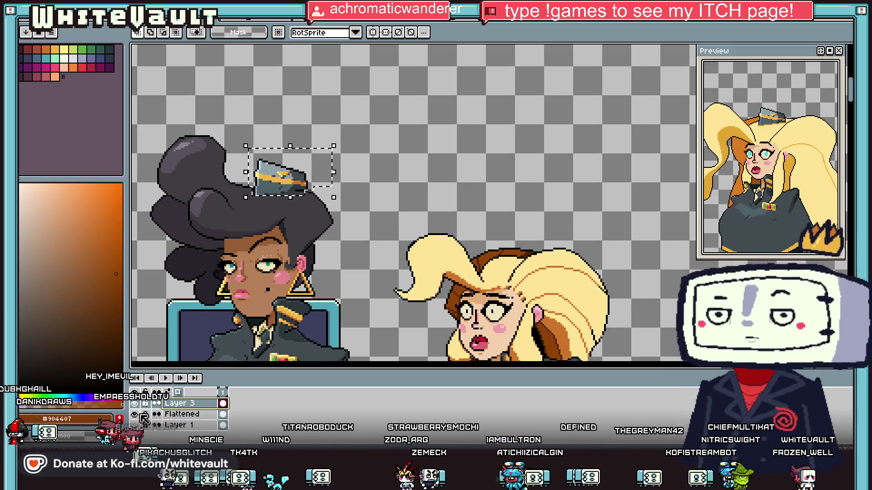
{"action": "key", "text": "Return"}
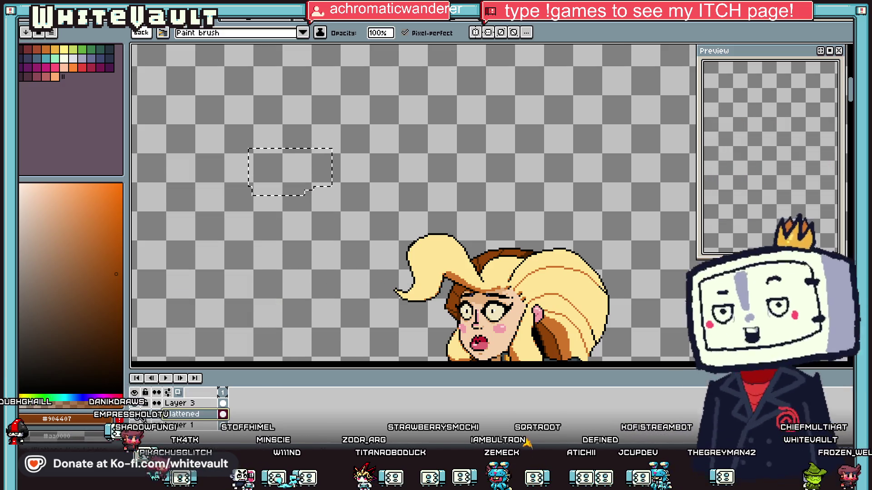
{"action": "key", "text": "w"}
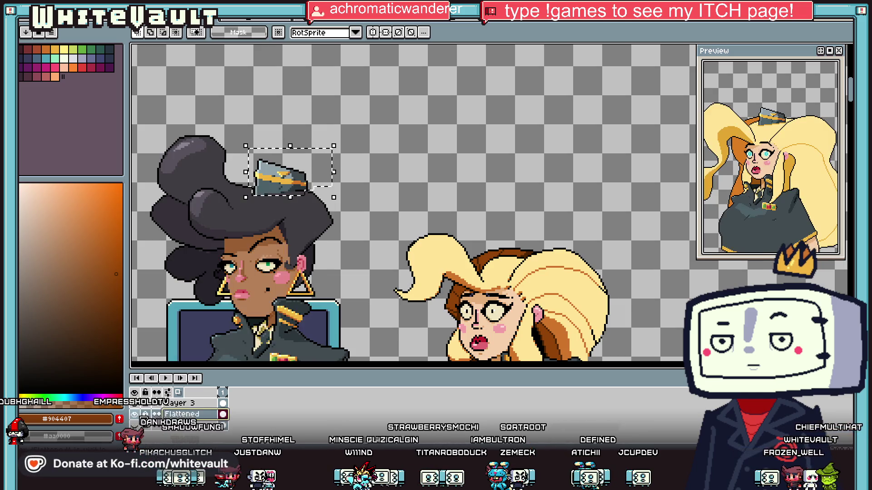
{"action": "key", "text": "ctrl+b"}
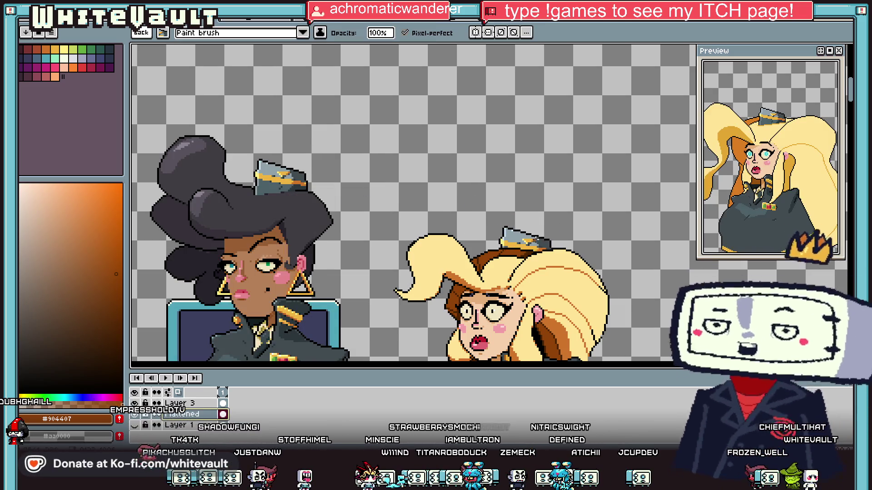
Add a new empty Layer 4 from the layers panel's context menu.
{"action": "right_click", "coordinate": [209, 410]}
{"action": "mouse_move", "coordinate": [236, 381]}
{"action": "left_click", "coordinate": [320, 386]}
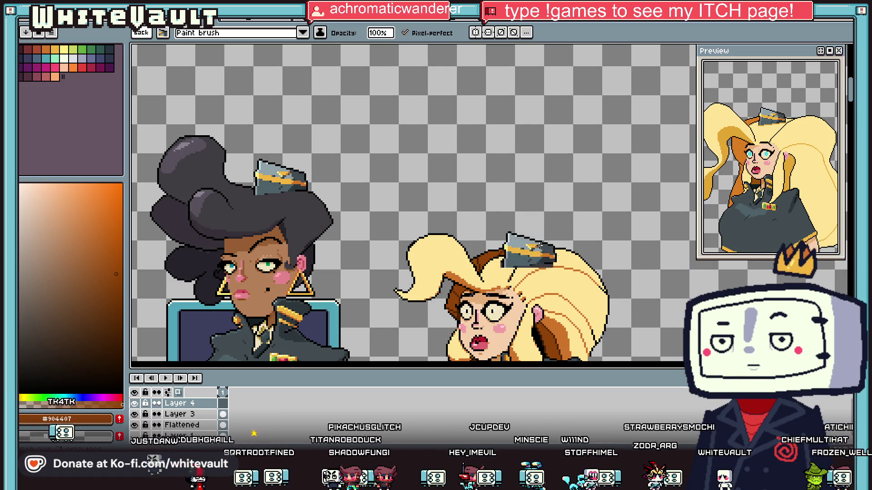
Drop the hat brush, sample the dark slate hat colour, and select then deselect the blonde officer's hat.
{"action": "scroll", "coordinate": [528, 250], "scroll_direction": "down", "scroll_amount": 3}
{"action": "scroll", "coordinate": [542, 257], "scroll_direction": "up", "scroll_amount": 1}
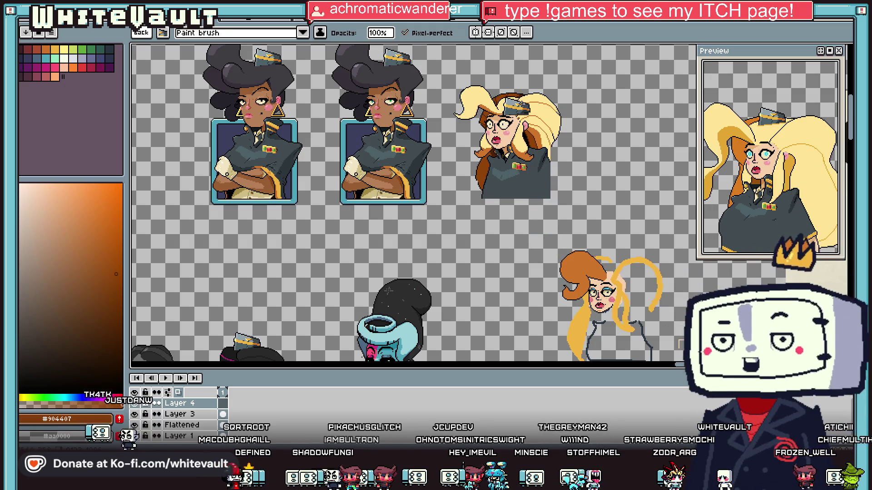
{"action": "scroll", "coordinate": [511, 98], "scroll_direction": "up", "scroll_amount": 2}
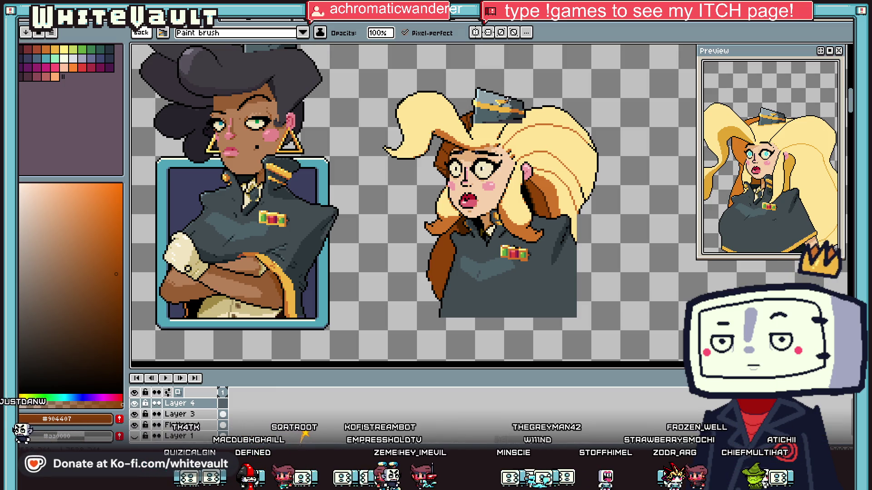
{"action": "key", "text": "Escape"}
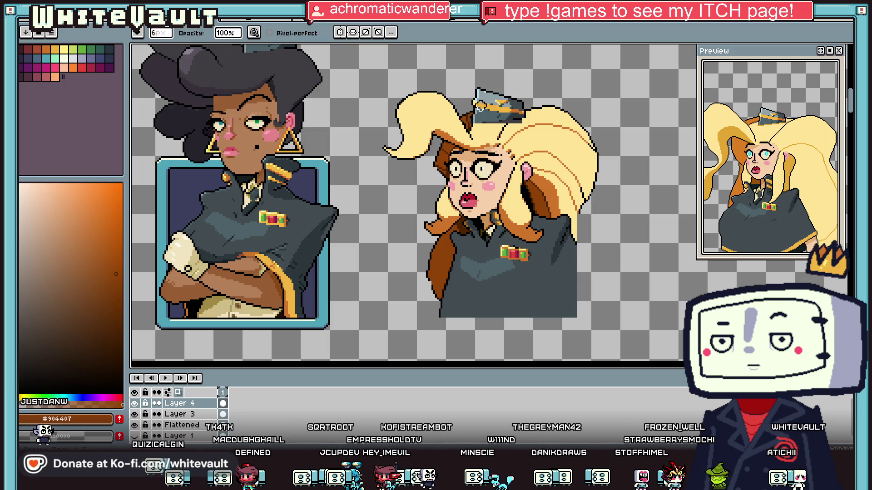
{"action": "scroll", "coordinate": [468, 116], "scroll_direction": "up", "scroll_amount": 3}
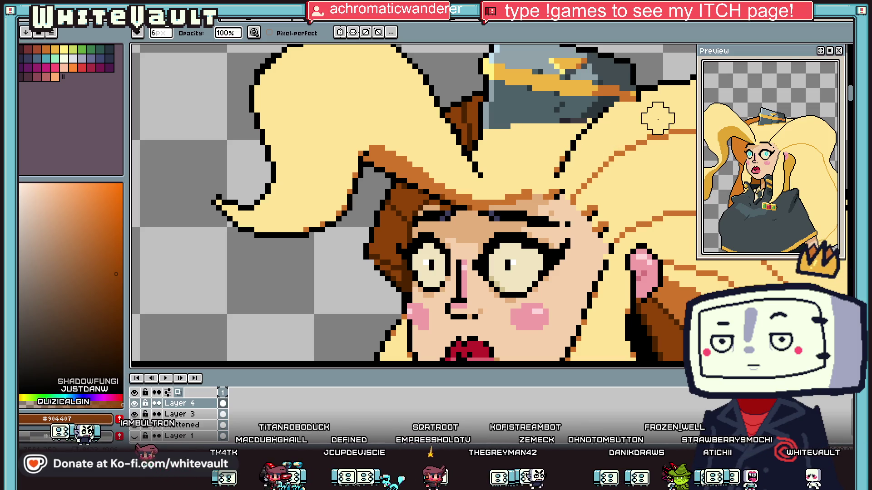
{"action": "scroll", "coordinate": [615, 118], "scroll_direction": "down", "scroll_amount": 5}
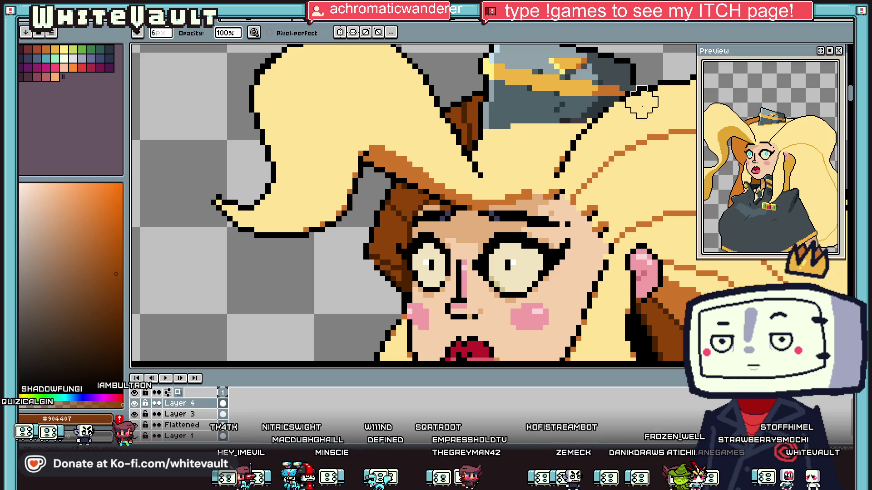
{"action": "scroll", "coordinate": [638, 127], "scroll_direction": "up", "scroll_amount": 5}
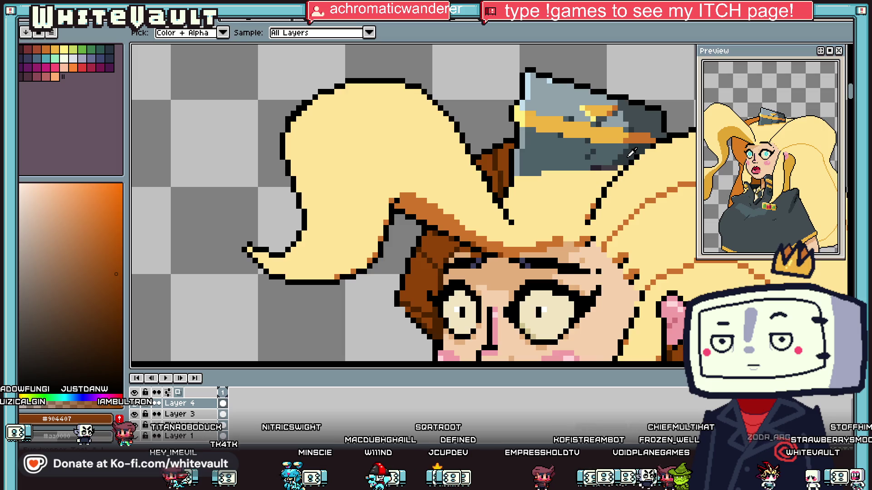
{"action": "scroll", "coordinate": [631, 154], "scroll_direction": "up", "scroll_amount": 3}
{"action": "left_click", "coordinate": [610, 186], "text": "alt"}
{"action": "scroll", "coordinate": [540, 190], "scroll_direction": "down", "scroll_amount": 4}
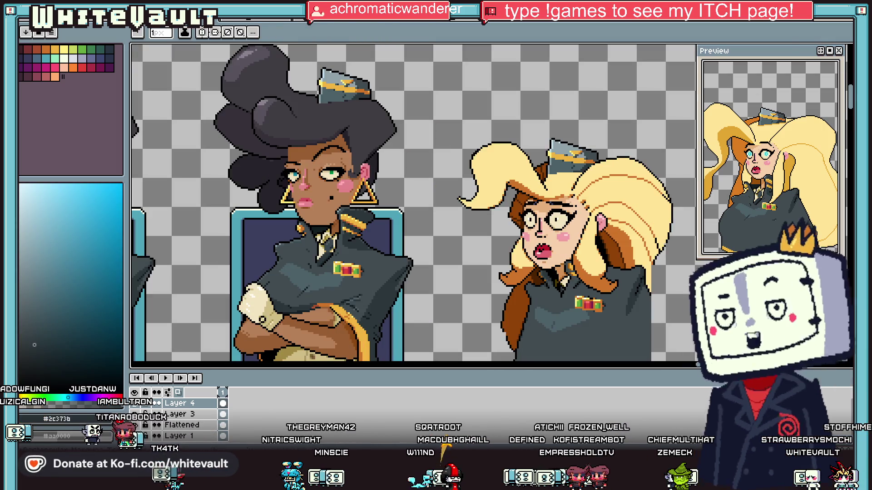
{"action": "key", "text": "m"}
{"action": "mouse_move", "coordinate": [488, 107]}
{"action": "left_mouse_down"}
{"action": "mouse_move", "coordinate": [624, 214]}
{"action": "mouse_move", "coordinate": [617, 211]}
{"action": "left_mouse_up"}
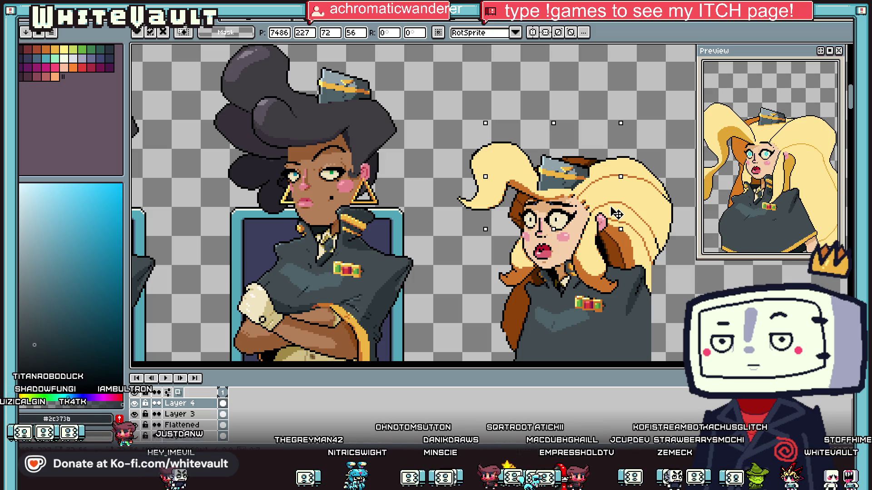
{"action": "key", "text": "ctrl+d"}
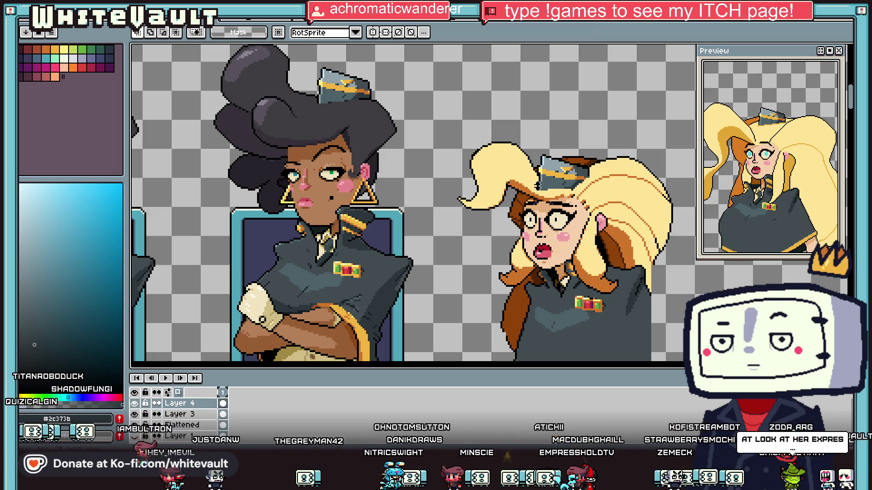
Brighten the hat's dark bottom pixels and repaint its bottom row in blue-grey.
{"action": "key", "text": "b"}
{"action": "scroll", "coordinate": [538, 184], "scroll_direction": "up", "scroll_amount": 2}
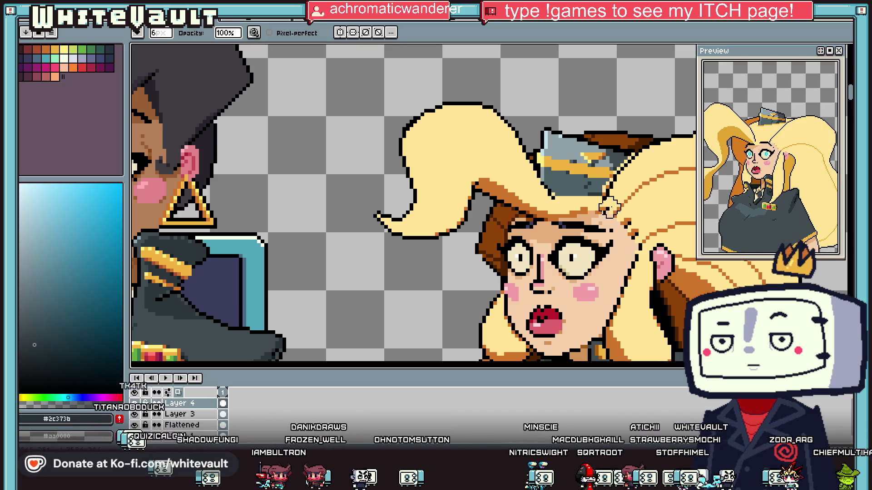
{"action": "scroll", "coordinate": [631, 190], "scroll_direction": "down", "scroll_amount": 3}
{"action": "scroll", "coordinate": [631, 191], "scroll_direction": "down", "scroll_amount": 1}
{"action": "scroll", "coordinate": [624, 182], "scroll_direction": "up", "scroll_amount": 4}
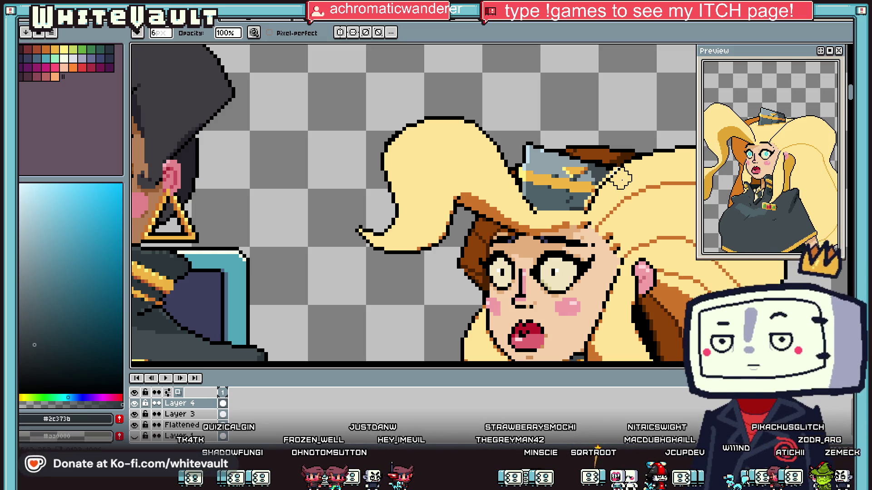
{"action": "key", "text": "i"}
{"action": "scroll", "coordinate": [608, 172], "scroll_direction": "up", "scroll_amount": 2}
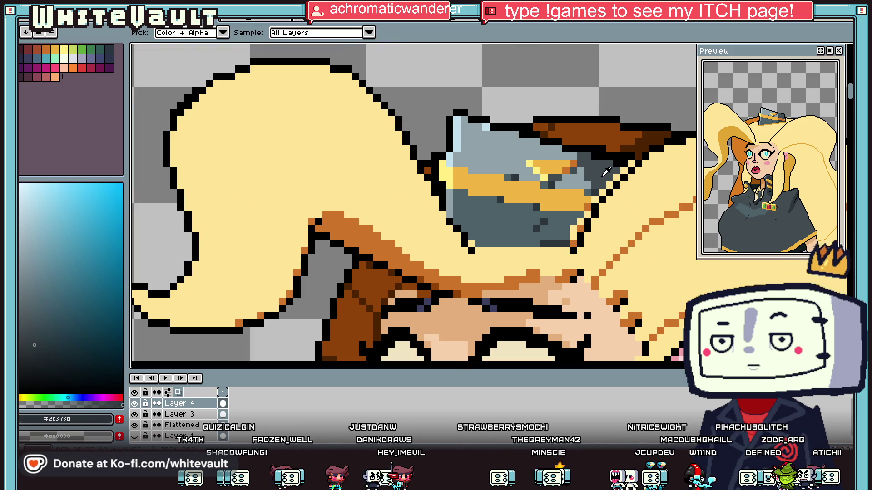
{"action": "left_click", "coordinate": [628, 162]}
{"action": "key", "text": "i"}
{"action": "left_click", "coordinate": [589, 200]}
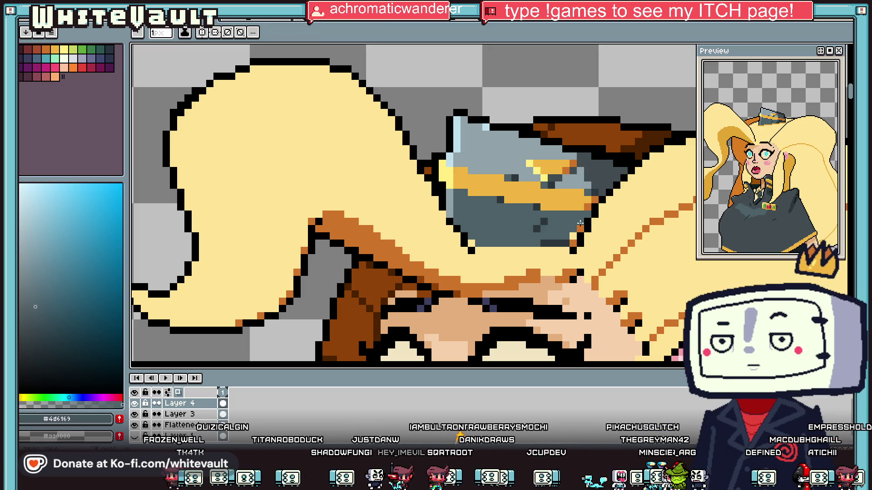
{"action": "scroll", "coordinate": [580, 223], "scroll_direction": "up", "scroll_amount": 2}
{"action": "left_click", "coordinate": [604, 209], "text": "alt"}
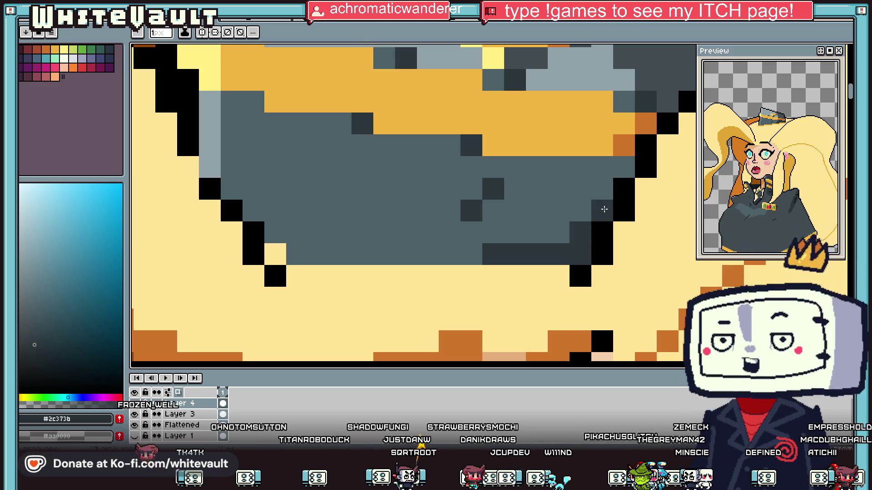
{"action": "left_click", "coordinate": [544, 213], "text": "alt"}
{"action": "left_click_drag", "start_coordinate": [558, 254], "coordinate": [491, 254]}
Delete the extra Layer 4 from the layers panel.
{"action": "scroll", "coordinate": [366, 234], "scroll_direction": "down", "scroll_amount": 4}
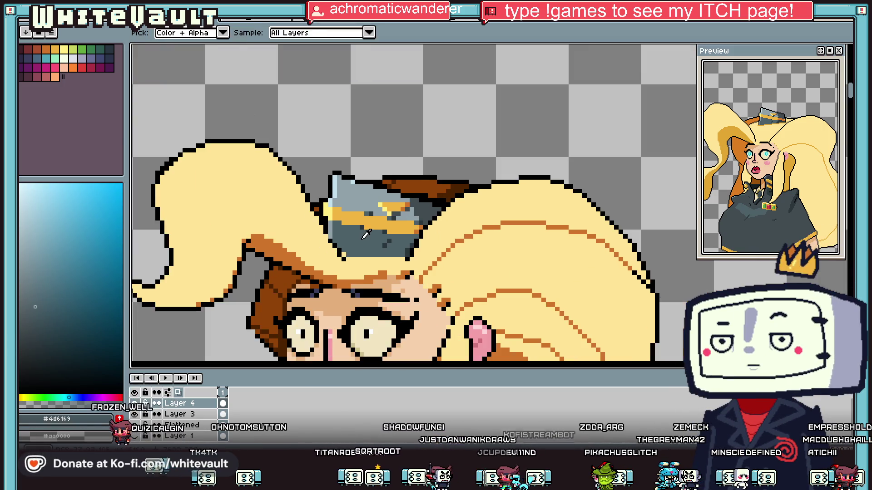
{"action": "scroll", "coordinate": [366, 234], "scroll_direction": "down", "scroll_amount": 3}
{"action": "scroll", "coordinate": [348, 238], "scroll_direction": "up", "scroll_amount": 3}
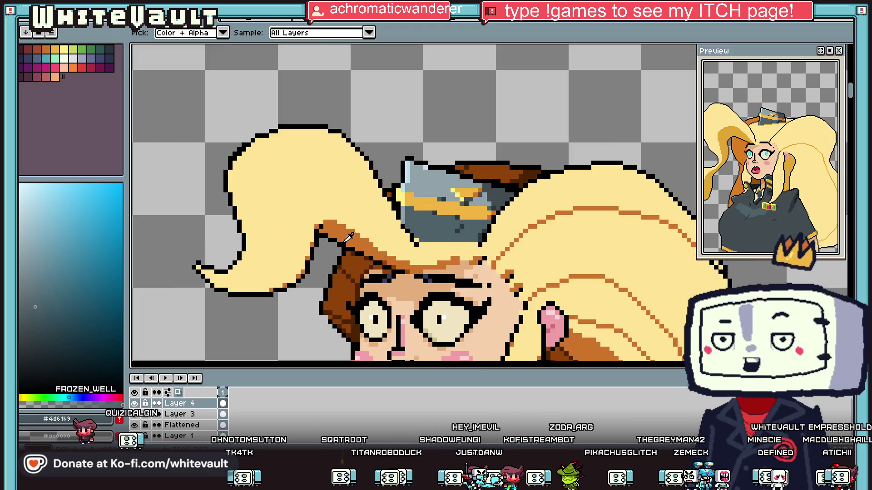
{"action": "scroll", "coordinate": [348, 238], "scroll_direction": "up", "scroll_amount": 2}
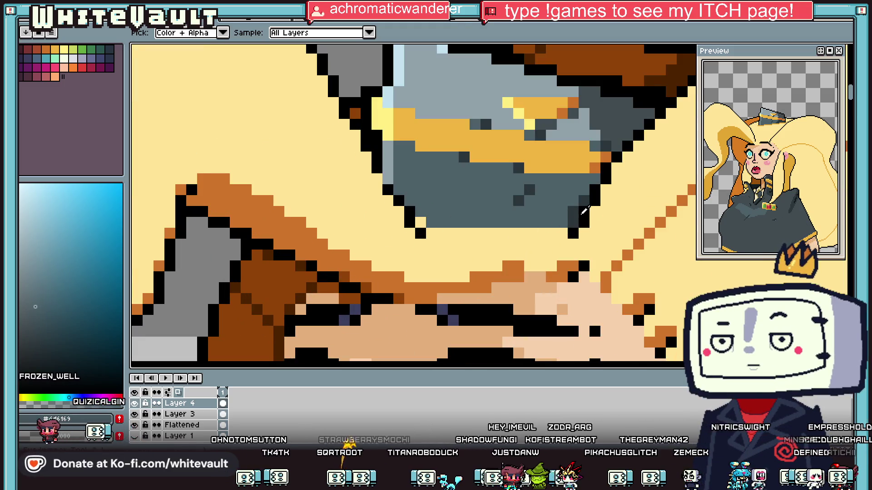
{"action": "left_click", "coordinate": [582, 213], "text": "alt"}
{"action": "scroll", "coordinate": [426, 213], "scroll_direction": "down", "scroll_amount": 3}
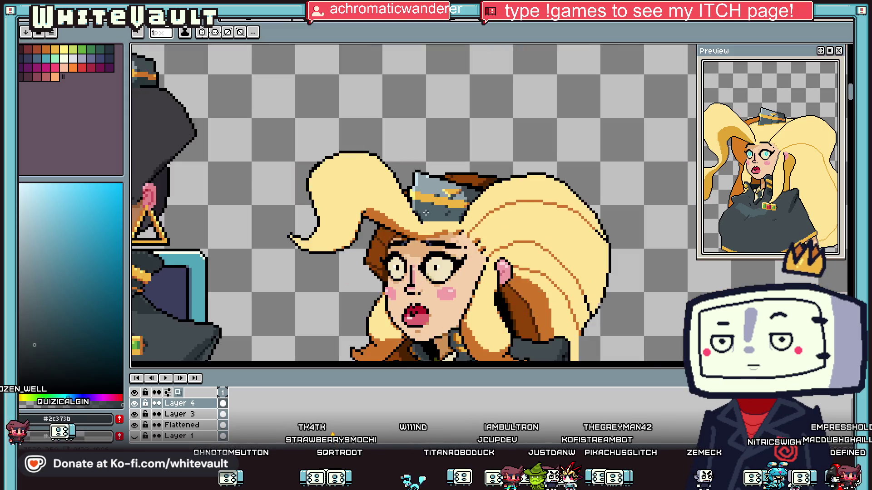
{"action": "scroll", "coordinate": [426, 213], "scroll_direction": "down", "scroll_amount": 1}
{"action": "right_click", "coordinate": [181, 403]}
{"action": "left_click", "coordinate": [205, 391]}
Marquee-select the whole blonde officer portrait.
{"action": "key", "text": "w"}
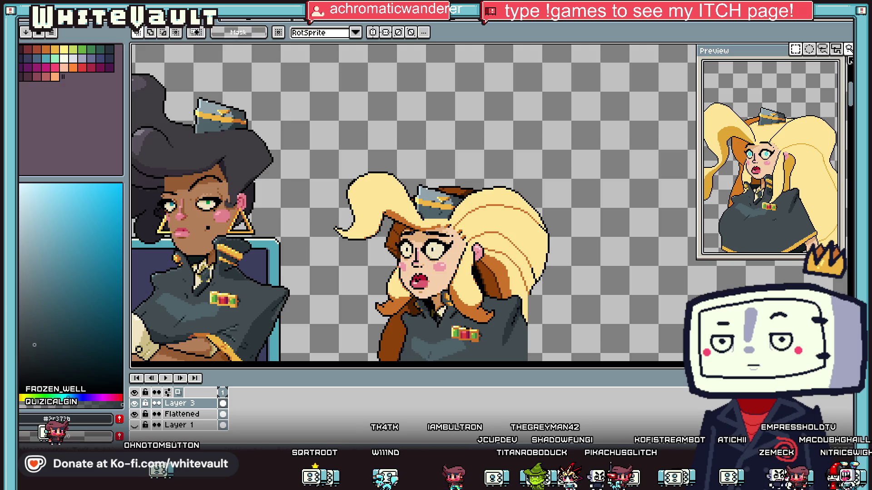
{"action": "scroll", "coordinate": [434, 234], "scroll_direction": "down", "scroll_amount": 3}
{"action": "left_click_drag", "start_coordinate": [578, 172], "coordinate": [422, 326]}
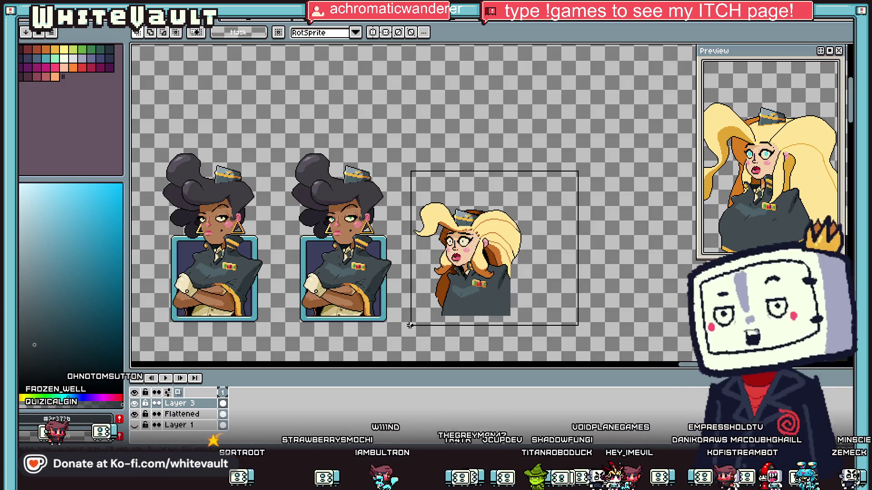
{"action": "scroll", "coordinate": [454, 281], "scroll_direction": "up", "scroll_amount": 6}
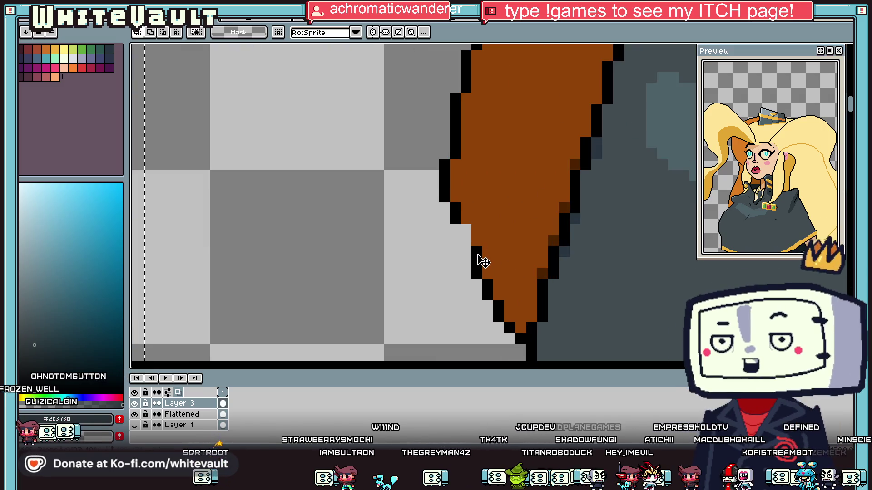
Add a black pixel to the blonde officer's hair outline.
{"action": "key", "text": "b"}
{"action": "scroll", "coordinate": [467, 230], "scroll_direction": "up", "scroll_amount": 2}
{"action": "left_click", "coordinate": [466, 220], "text": "alt"}
{"action": "left_click", "coordinate": [466, 268]}
{"action": "left_click", "coordinate": [529, 237], "text": "alt"}
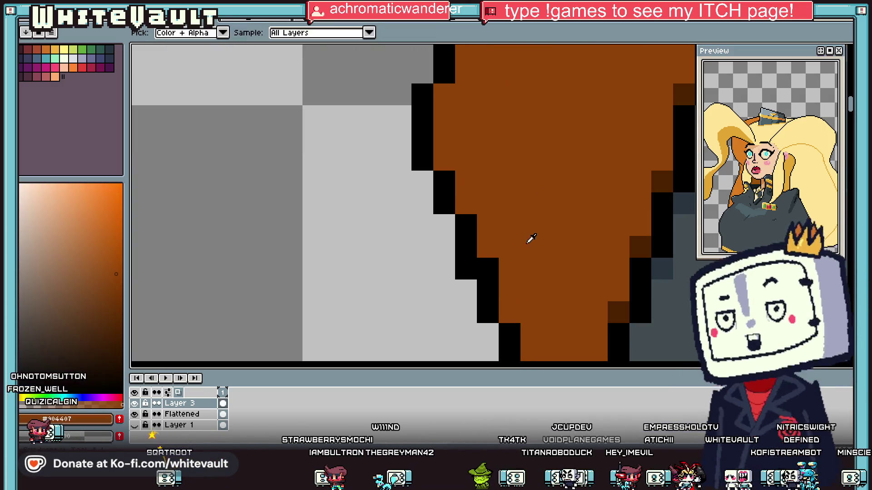
{"action": "scroll", "coordinate": [530, 237], "scroll_direction": "down", "scroll_amount": 8}
{"action": "scroll", "coordinate": [483, 105], "scroll_direction": "up", "scroll_amount": 8}
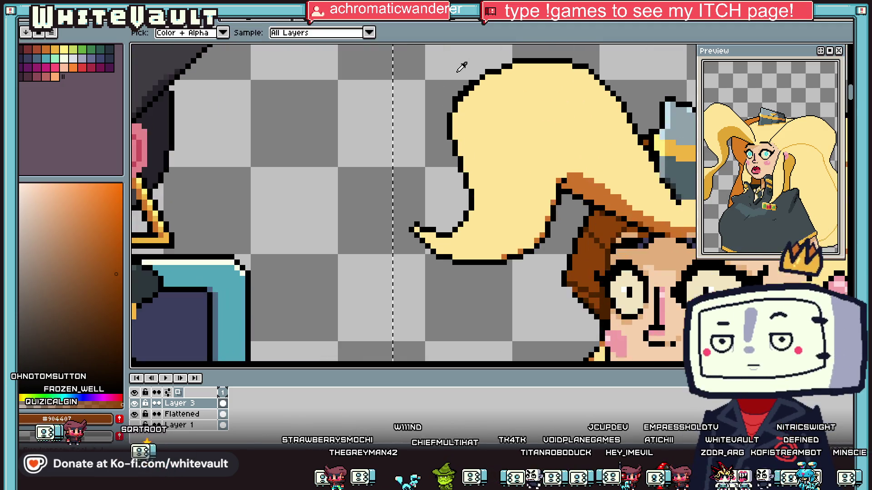
{"action": "left_click", "coordinate": [483, 89], "text": "alt"}
{"action": "scroll", "coordinate": [507, 154], "scroll_direction": "down", "scroll_amount": 8}
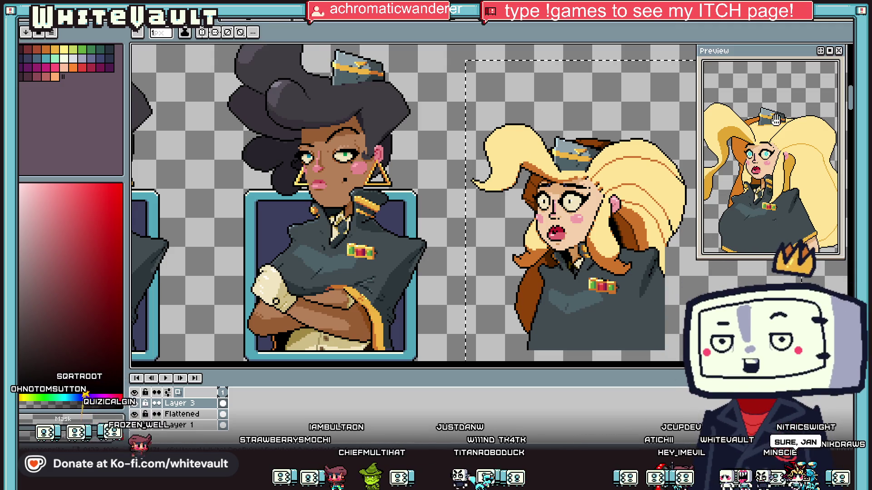
{"action": "key", "text": "ctrl+t"}
{"action": "scroll", "coordinate": [413, 203], "scroll_direction": "down", "scroll_amount": 3}
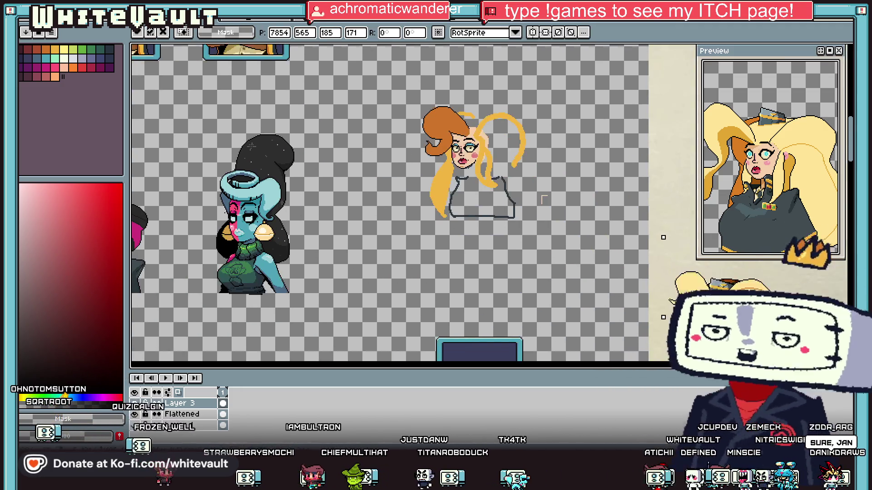
Move the blonde portrait onto its blue frame, commit it, and sample orange #cf752b from her hair.
{"action": "mouse_move", "coordinate": [556, 124]}
{"action": "left_mouse_down"}
{"action": "mouse_move", "coordinate": [433, 239]}
{"action": "mouse_move", "coordinate": [459, 227]}
{"action": "mouse_move", "coordinate": [560, 239]}
{"action": "left_mouse_up"}
{"action": "scroll", "coordinate": [433, 240], "scroll_direction": "up", "scroll_amount": 4}
{"action": "scroll", "coordinate": [560, 239], "scroll_direction": "down", "scroll_amount": 3}
{"action": "scroll", "coordinate": [559, 240], "scroll_direction": "up", "scroll_amount": 1}
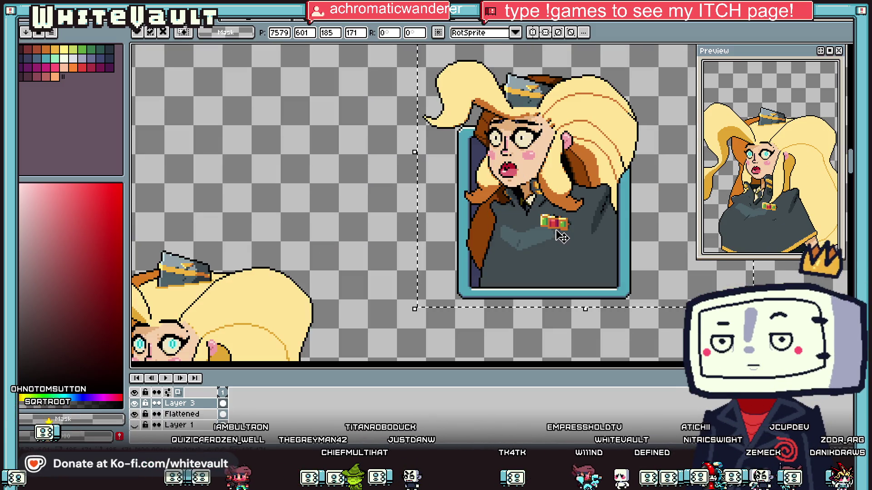
{"action": "scroll", "coordinate": [574, 237], "scroll_direction": "up", "scroll_amount": 1}
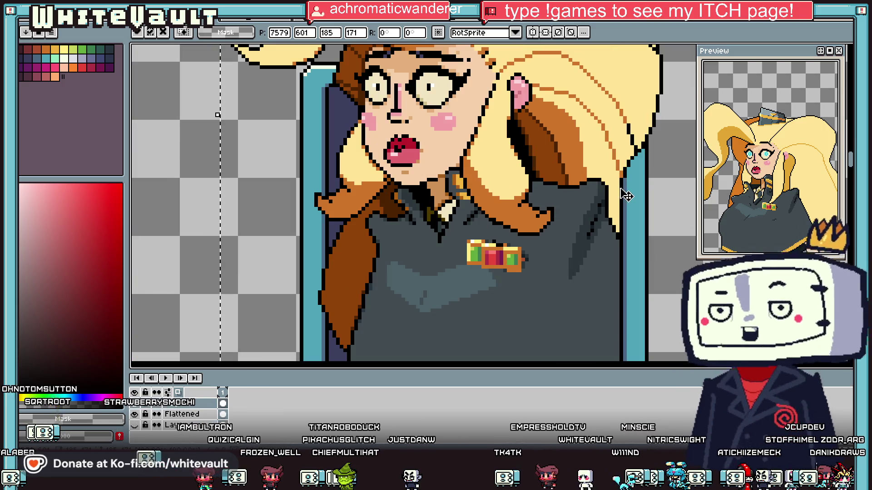
{"action": "scroll", "coordinate": [622, 173], "scroll_direction": "up", "scroll_amount": 2}
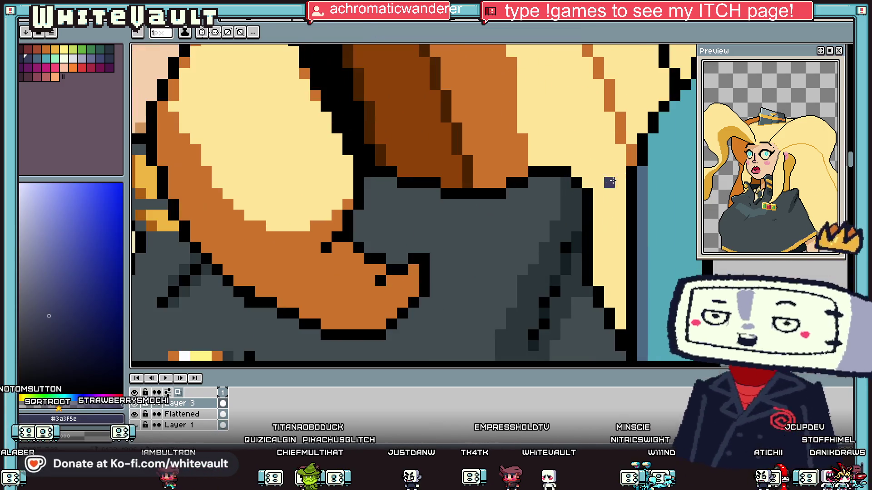
{"action": "key", "text": "Return"}
{"action": "left_click", "coordinate": [625, 181], "text": "alt"}
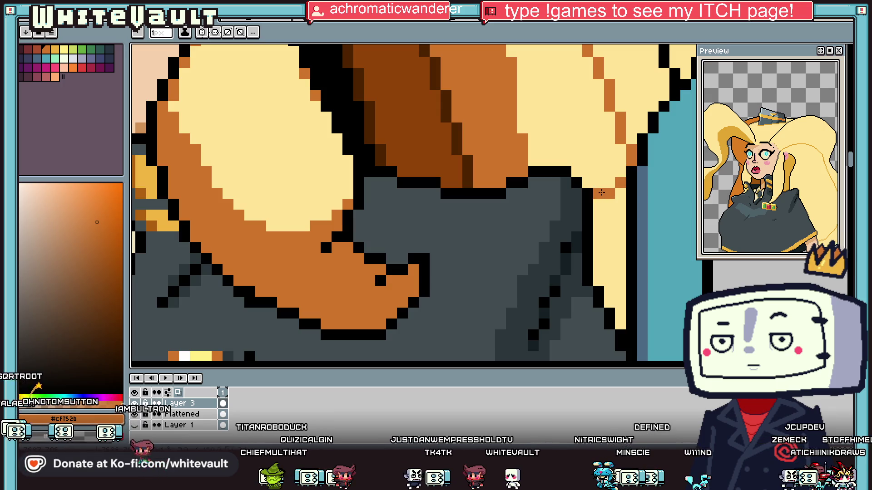
{"action": "scroll", "coordinate": [604, 195], "scroll_direction": "down", "scroll_amount": 3}
{"action": "scroll", "coordinate": [608, 204], "scroll_direction": "up", "scroll_amount": 2}
{"action": "key", "text": "alt"}
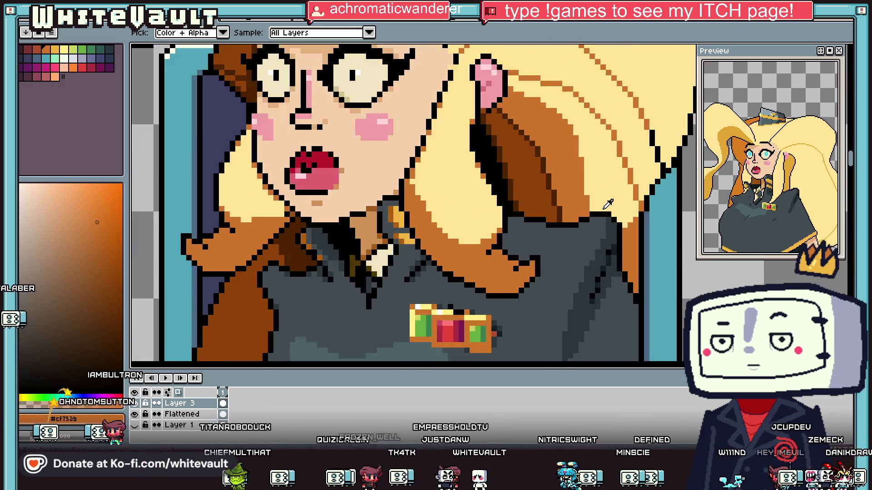
Extend the orange hair strand with pixels down to the jacket.
{"action": "scroll", "coordinate": [609, 204], "scroll_direction": "up", "scroll_amount": 1}
{"action": "left_click_drag", "start_coordinate": [584, 175], "coordinate": [610, 210]}
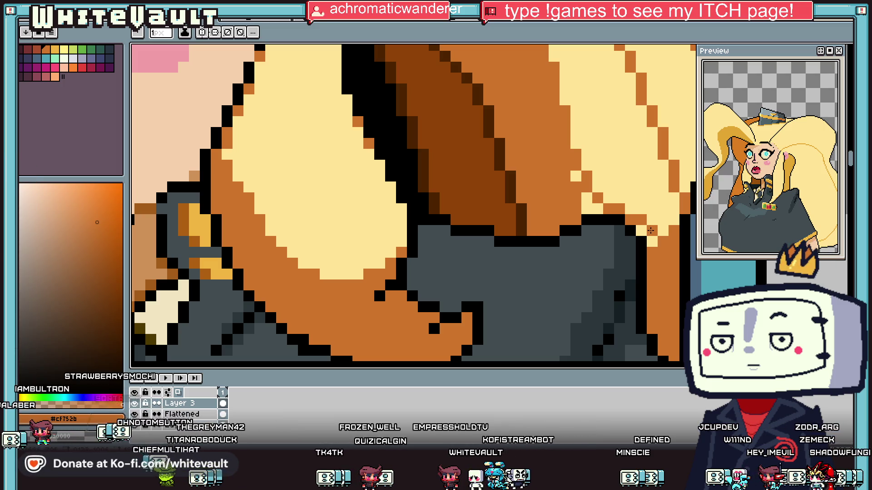
{"action": "key", "text": "g"}
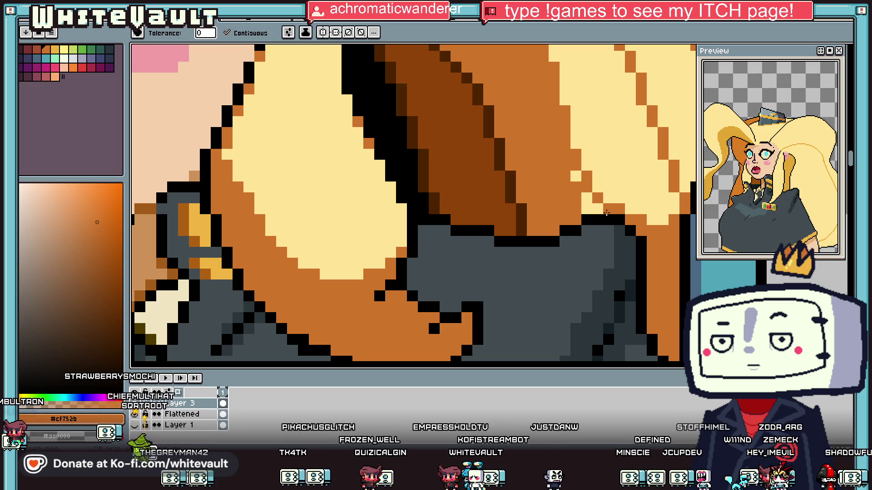
{"action": "scroll", "coordinate": [615, 219], "scroll_direction": "down", "scroll_amount": 5}
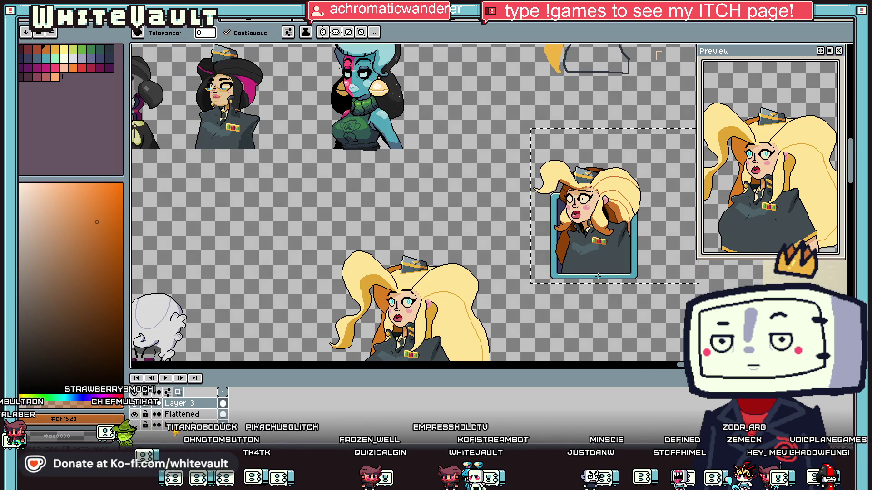
{"action": "scroll", "coordinate": [598, 276], "scroll_direction": "up", "scroll_amount": 2}
Draw a stepped line across the lower jacket in the jacket colour and fill below it darker.
{"action": "key", "text": "i"}
{"action": "scroll", "coordinate": [599, 280], "scroll_direction": "up", "scroll_amount": 2}
{"action": "left_click", "coordinate": [677, 263]}
{"action": "key", "text": "b"}
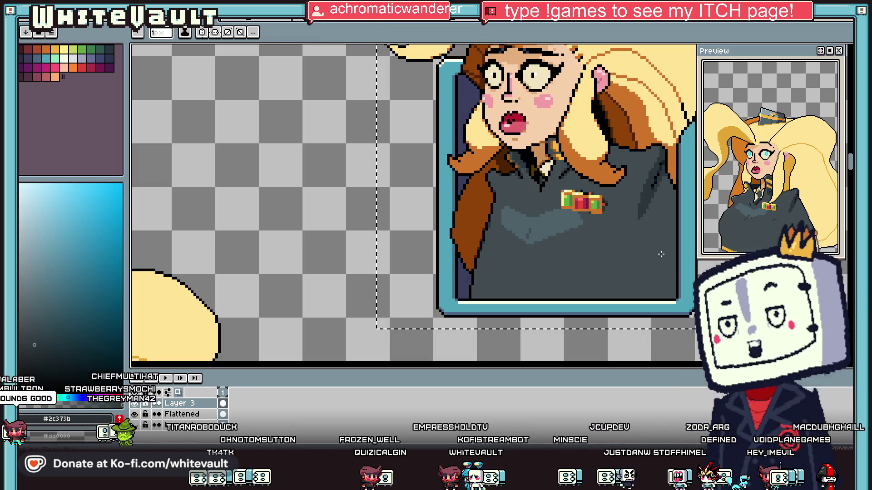
{"action": "scroll", "coordinate": [677, 263], "scroll_direction": "up", "scroll_amount": 2}
{"action": "left_click", "coordinate": [542, 288], "text": "shift"}
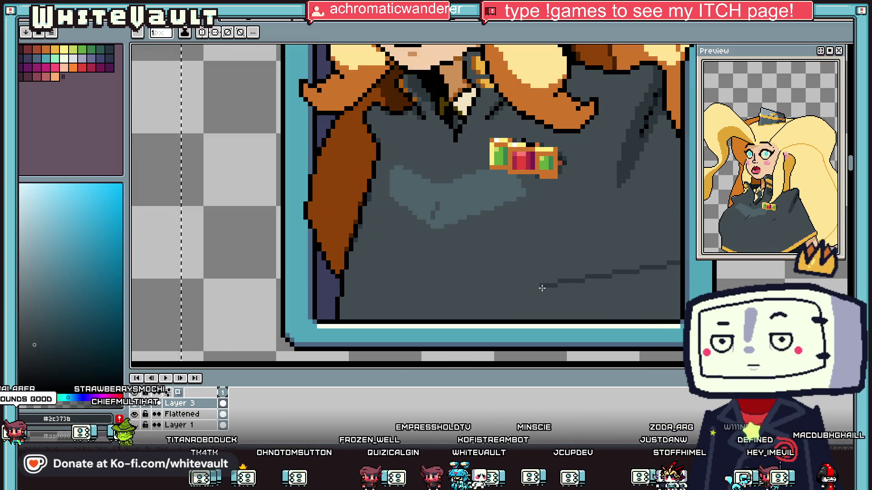
{"action": "left_click", "coordinate": [436, 301], "text": "shift"}
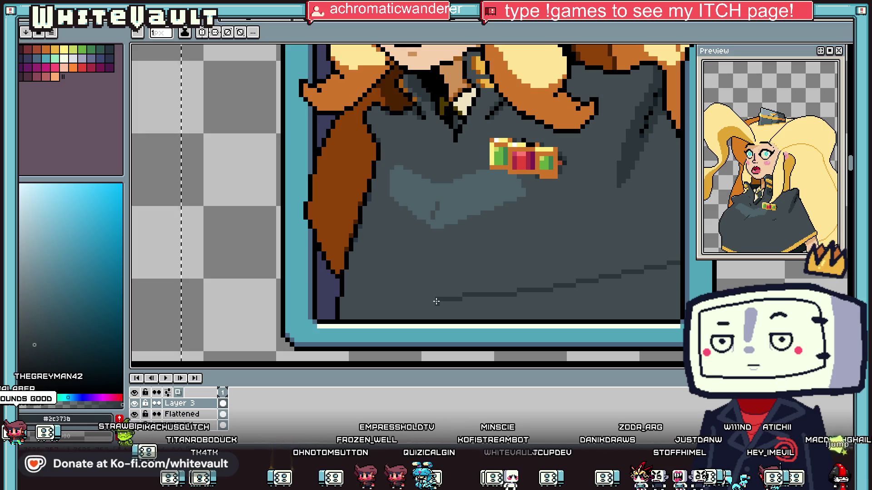
{"action": "key", "text": "g"}
{"action": "left_click", "coordinate": [350, 272]}
{"action": "scroll", "coordinate": [363, 282], "scroll_direction": "down", "scroll_amount": 2}
{"action": "scroll", "coordinate": [431, 286], "scroll_direction": "down", "scroll_amount": 2}
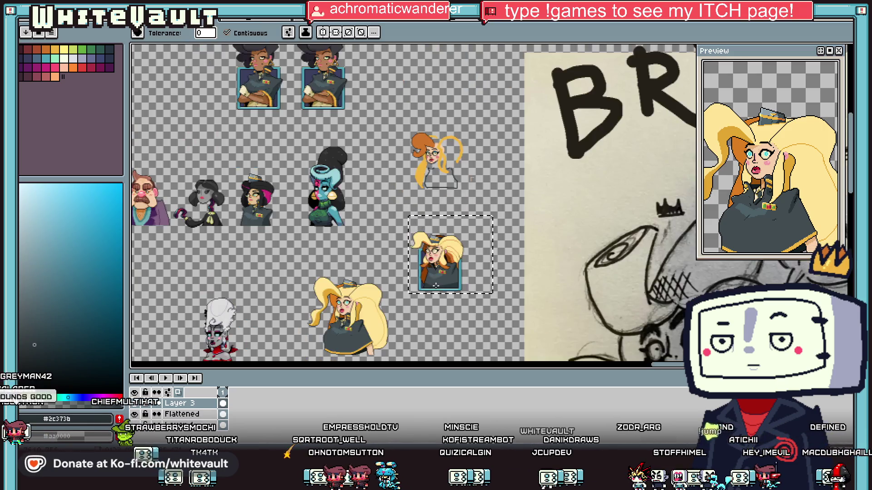
{"action": "scroll", "coordinate": [433, 287], "scroll_direction": "up", "scroll_amount": 3}
Look over the portrait and sample a colour from it for the next touch-up.
{"action": "key", "text": "i"}
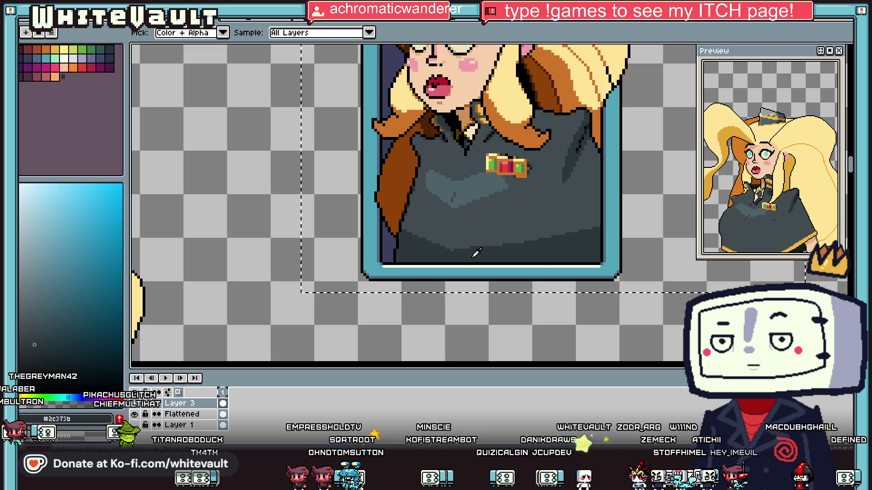
{"action": "key", "text": "b"}
{"action": "scroll", "coordinate": [539, 207], "scroll_direction": "up", "scroll_amount": 2}
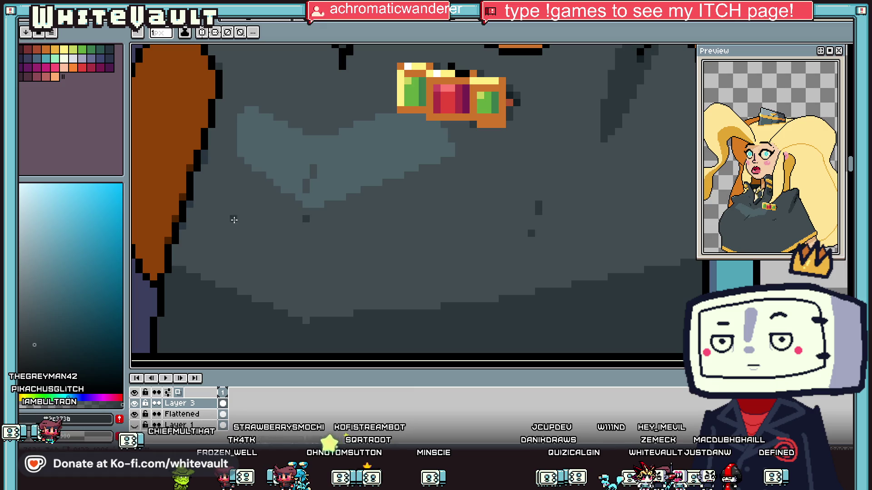
{"action": "scroll", "coordinate": [500, 225], "scroll_direction": "down", "scroll_amount": 4}
{"action": "scroll", "coordinate": [571, 228], "scroll_direction": "up", "scroll_amount": 2}
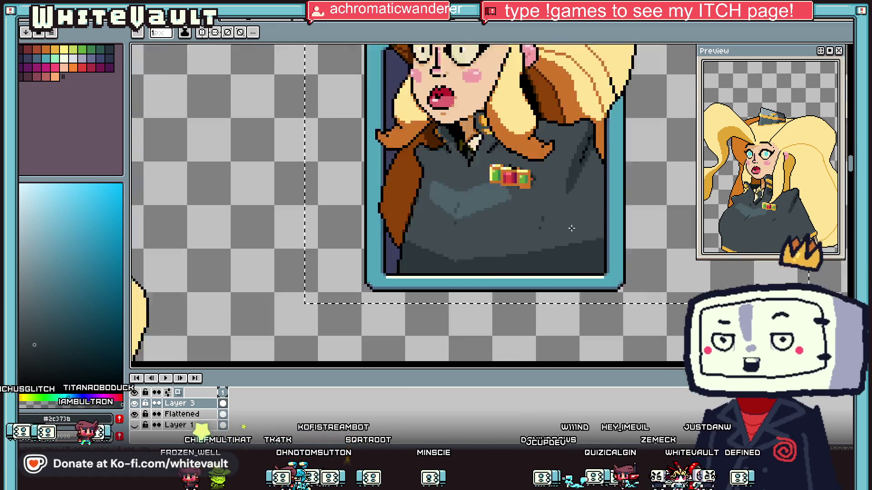
{"action": "scroll", "coordinate": [571, 228], "scroll_direction": "up", "scroll_amount": 1}
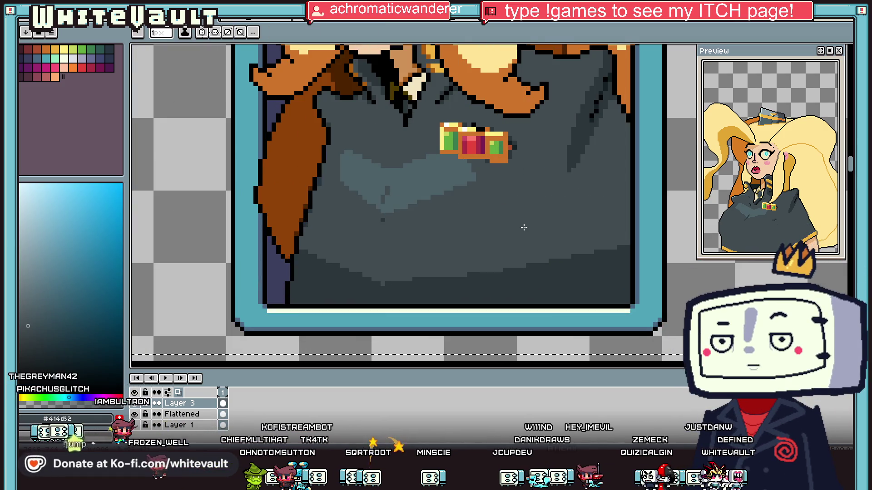
{"action": "scroll", "coordinate": [539, 227], "scroll_direction": "down", "scroll_amount": 4}
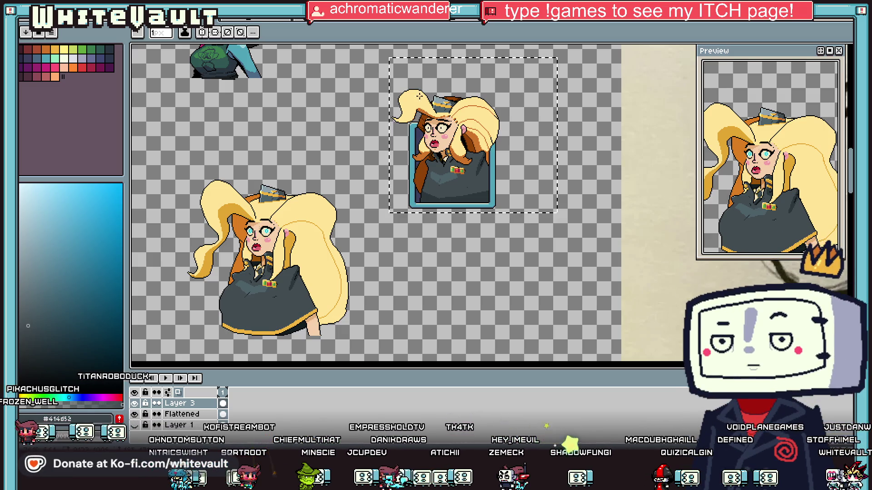
{"action": "scroll", "coordinate": [419, 97], "scroll_direction": "down", "scroll_amount": 2}
{"action": "scroll", "coordinate": [415, 111], "scroll_direction": "up", "scroll_amount": 2}
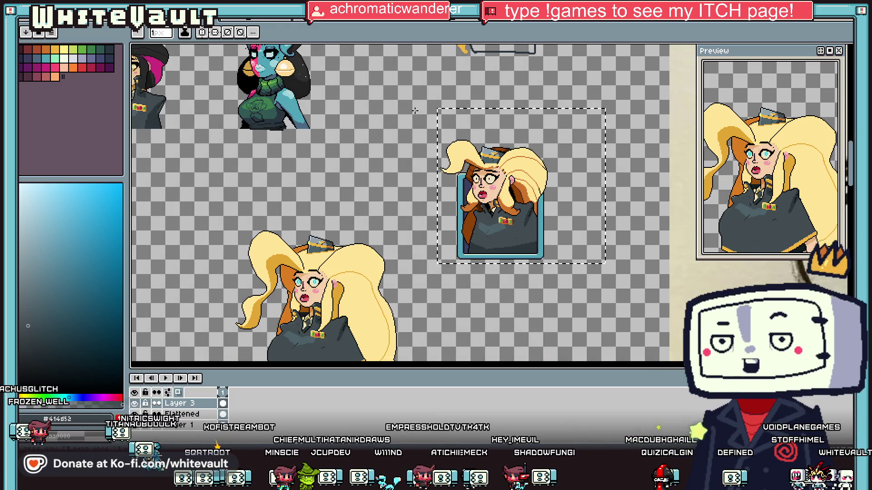
{"action": "scroll", "coordinate": [486, 209], "scroll_direction": "up", "scroll_amount": 3}
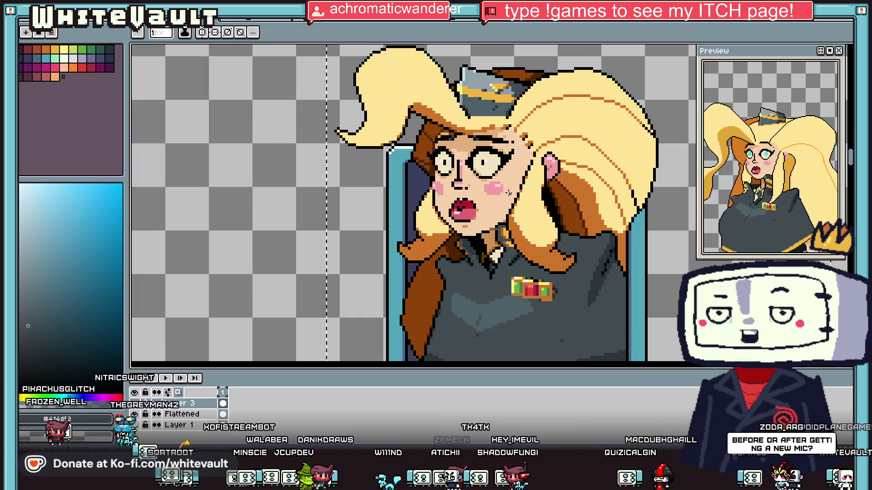
{"action": "left_click", "coordinate": [487, 225], "text": "alt"}
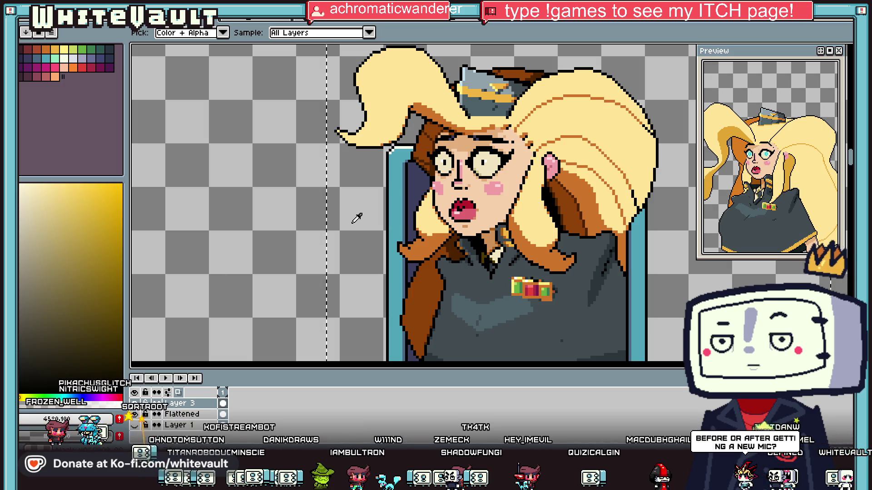
Paint a white highlight stroke on the blonde hair with a smaller brush, then reset it to 3px.
{"action": "key", "text": "b"}
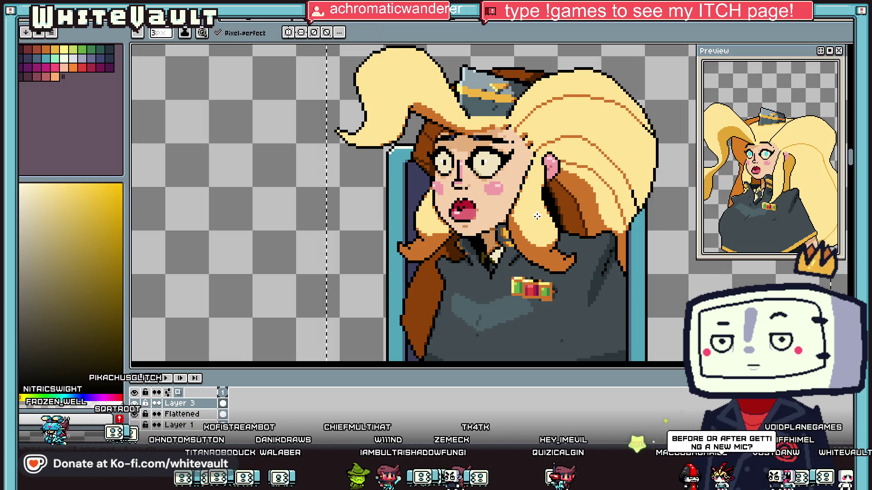
{"action": "key", "text": "minus"}
{"action": "scroll", "coordinate": [377, 85], "scroll_direction": "down", "scroll_amount": 1}
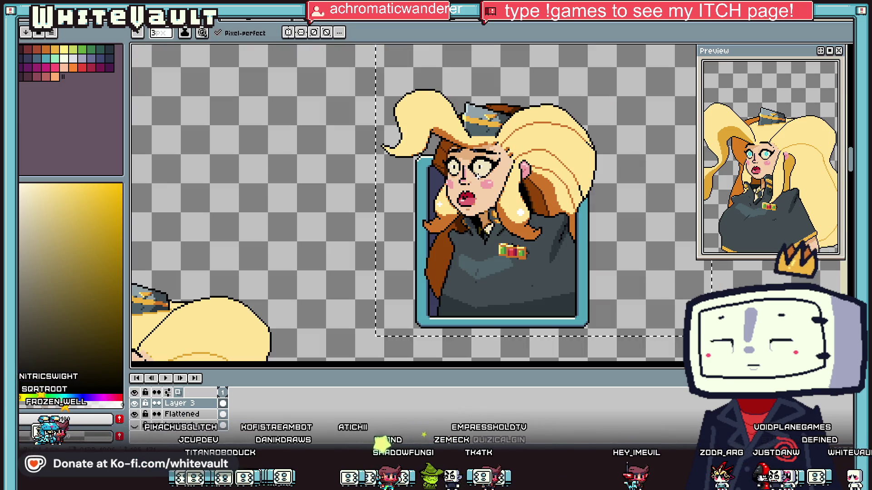
{"action": "scroll", "coordinate": [407, 104], "scroll_direction": "up", "scroll_amount": 2}
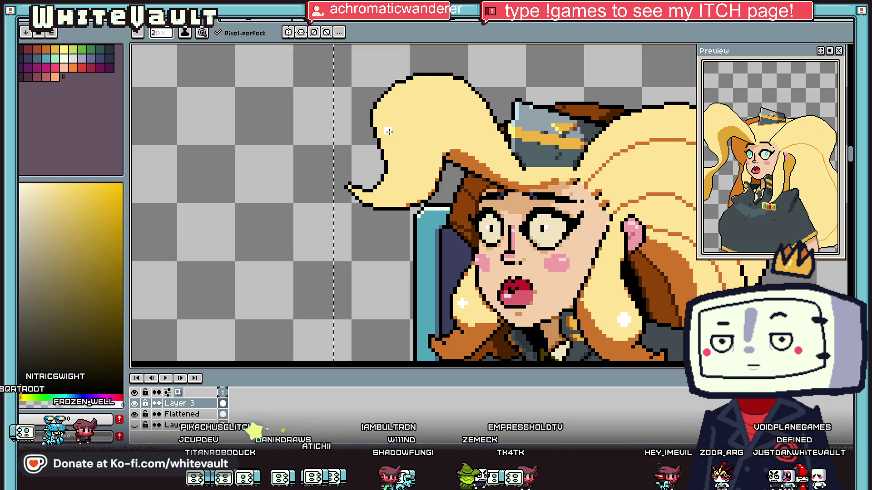
{"action": "left_click_drag", "start_coordinate": [408, 109], "coordinate": [389, 130]}
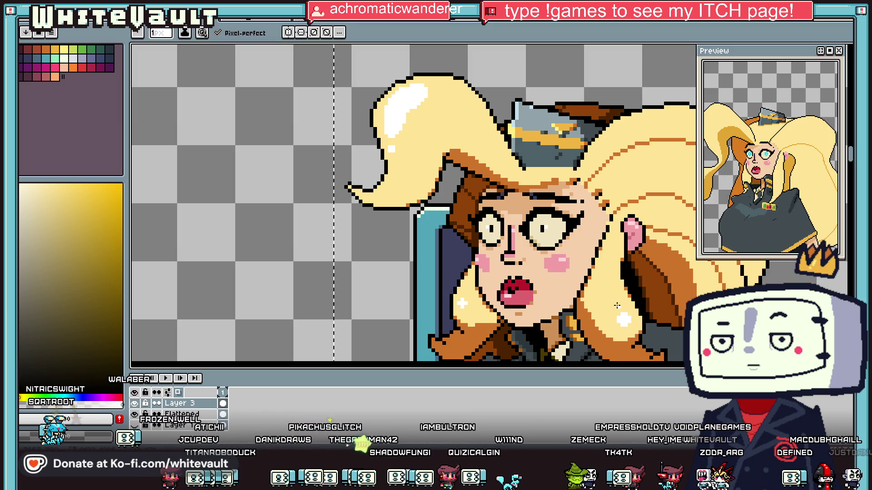
{"action": "key", "text": "minus"}
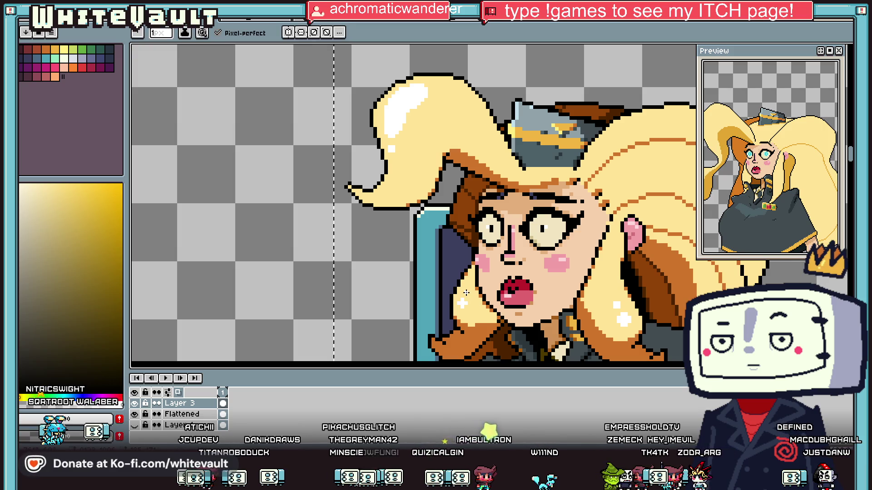
{"action": "scroll", "coordinate": [617, 295], "scroll_direction": "down", "scroll_amount": 1}
{"action": "scroll", "coordinate": [622, 280], "scroll_direction": "up", "scroll_amount": 1}
{"action": "key", "text": "plus"}
{"action": "key", "text": "plus"}
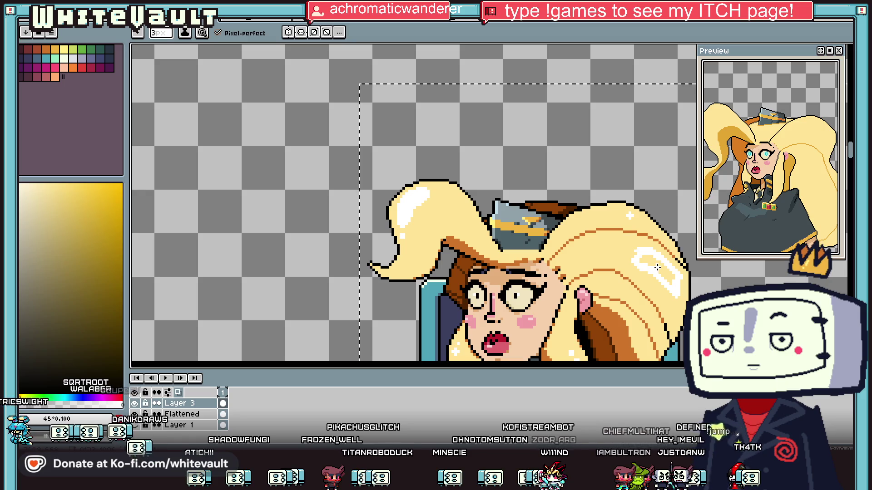
{"action": "key", "text": "g"}
{"action": "scroll", "coordinate": [667, 277], "scroll_direction": "down", "scroll_amount": 3}
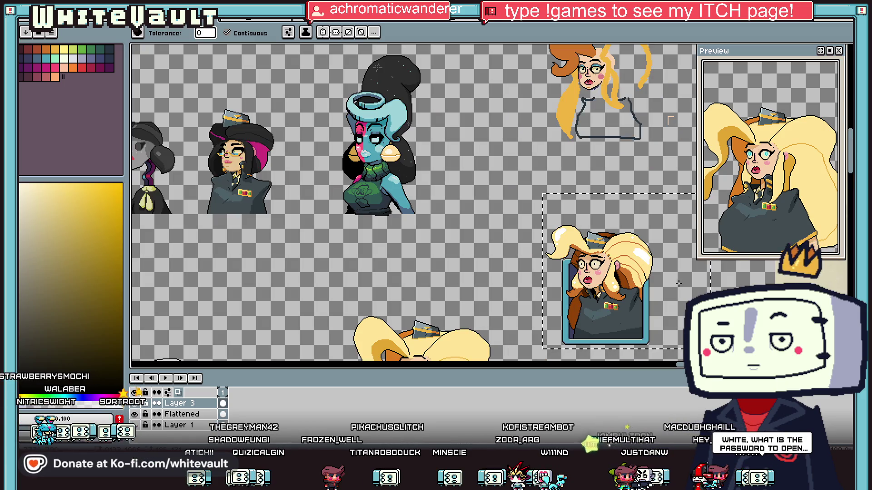
Zoom in beside the ear and recolour a black hair-outline pixel orange.
{"action": "scroll", "coordinate": [647, 258], "scroll_direction": "up", "scroll_amount": 2}
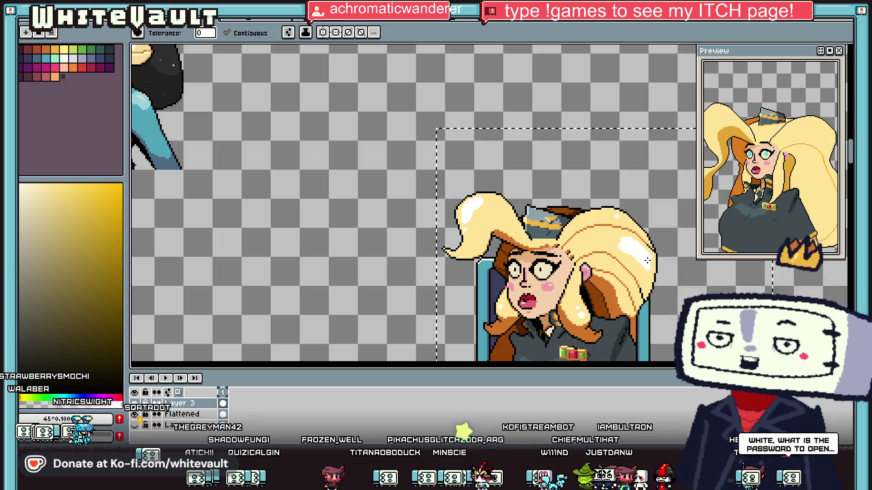
{"action": "scroll", "coordinate": [617, 216], "scroll_direction": "down", "scroll_amount": 2}
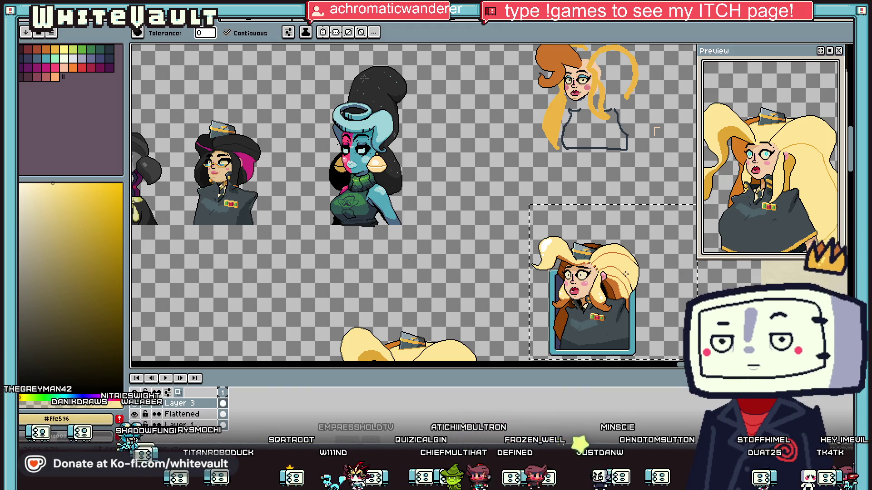
{"action": "scroll", "coordinate": [618, 282], "scroll_direction": "down", "scroll_amount": 1}
{"action": "scroll", "coordinate": [619, 282], "scroll_direction": "up", "scroll_amount": 1}
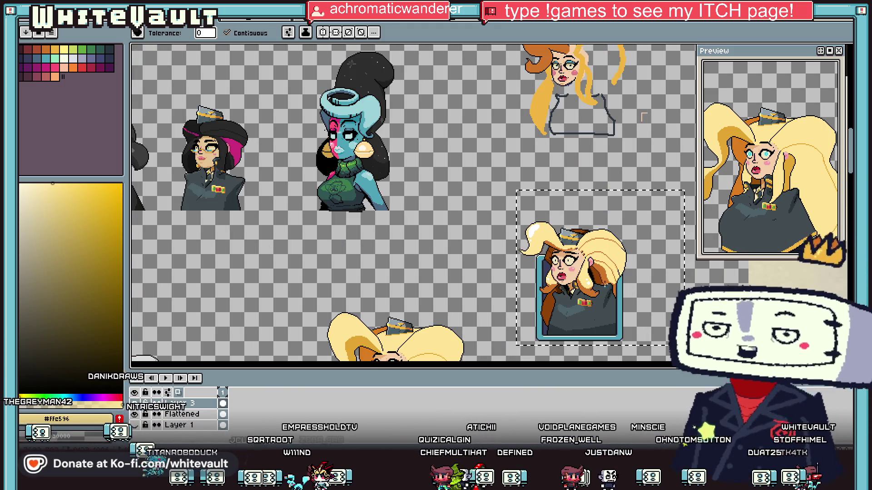
{"action": "scroll", "coordinate": [618, 282], "scroll_direction": "up", "scroll_amount": 2}
{"action": "scroll", "coordinate": [619, 282], "scroll_direction": "up", "scroll_amount": 2}
{"action": "key", "text": "b"}
{"action": "scroll", "coordinate": [616, 282], "scroll_direction": "up", "scroll_amount": 2}
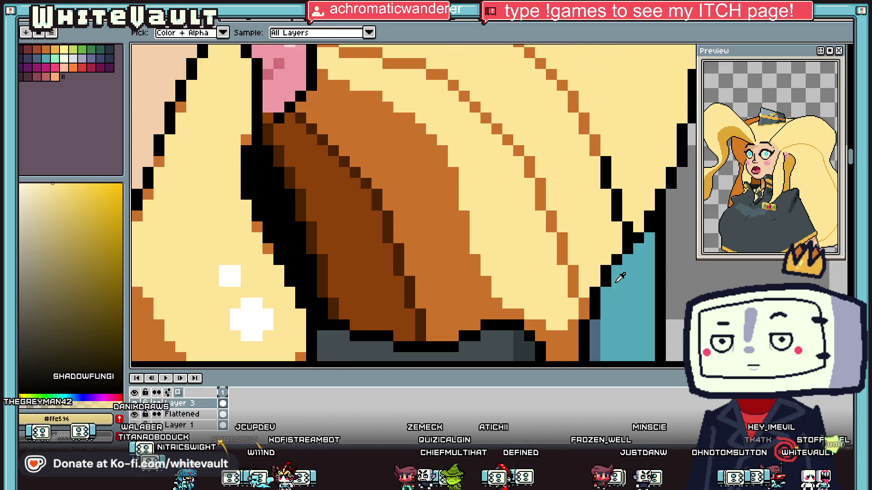
{"action": "left_click", "coordinate": [583, 279], "text": "alt"}
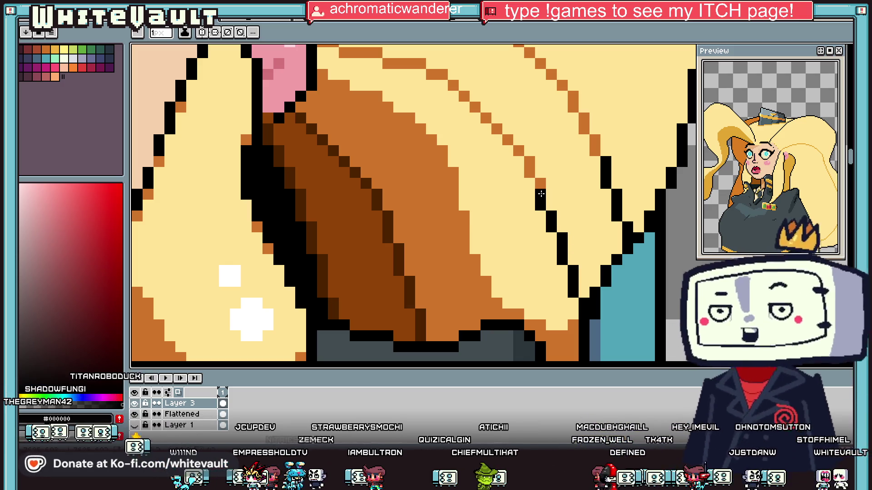
{"action": "left_click", "coordinate": [543, 178], "text": "alt"}
{"action": "left_click", "coordinate": [562, 237]}
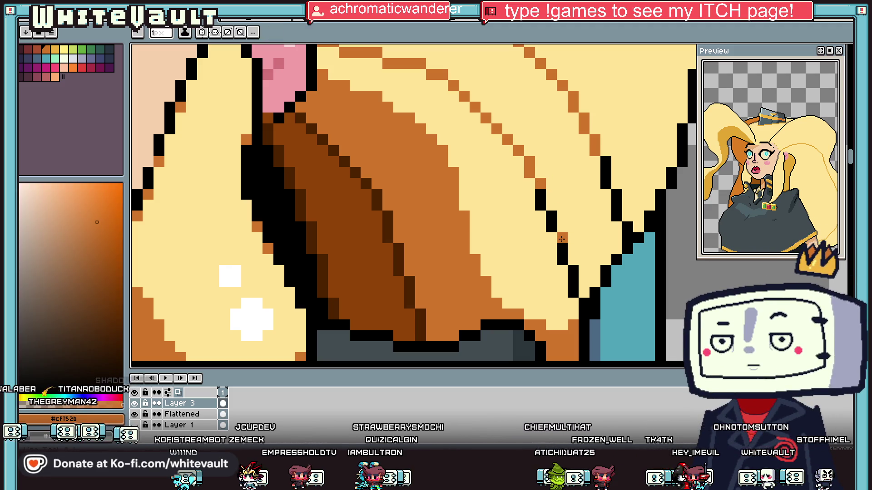
Sample black from the hair outline for further outline fixes.
{"action": "key", "text": "i"}
{"action": "scroll", "coordinate": [562, 239], "scroll_direction": "down", "scroll_amount": 5}
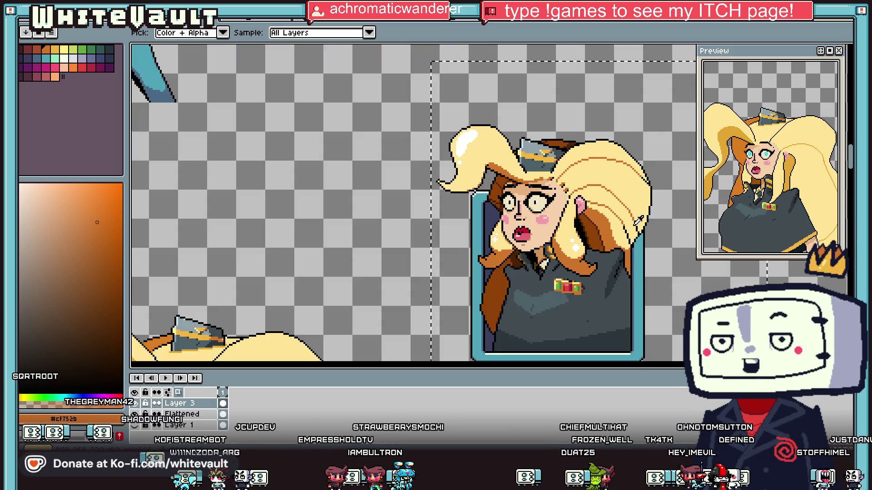
{"action": "scroll", "coordinate": [638, 222], "scroll_direction": "up", "scroll_amount": 5}
{"action": "left_click", "coordinate": [628, 202], "text": "alt"}
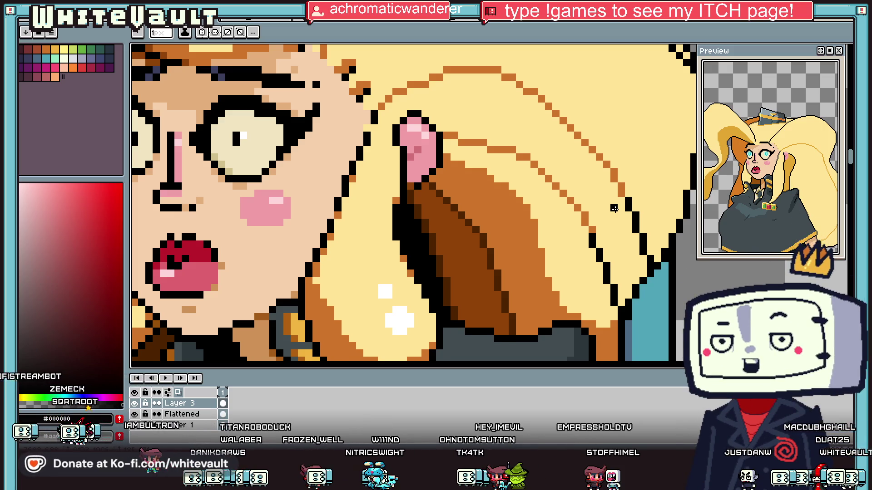
{"action": "scroll", "coordinate": [555, 165], "scroll_direction": "down", "scroll_amount": 1}
Paint over a stray hair pixel with the orange strand colour.
{"action": "scroll", "coordinate": [495, 123], "scroll_direction": "up", "scroll_amount": 3}
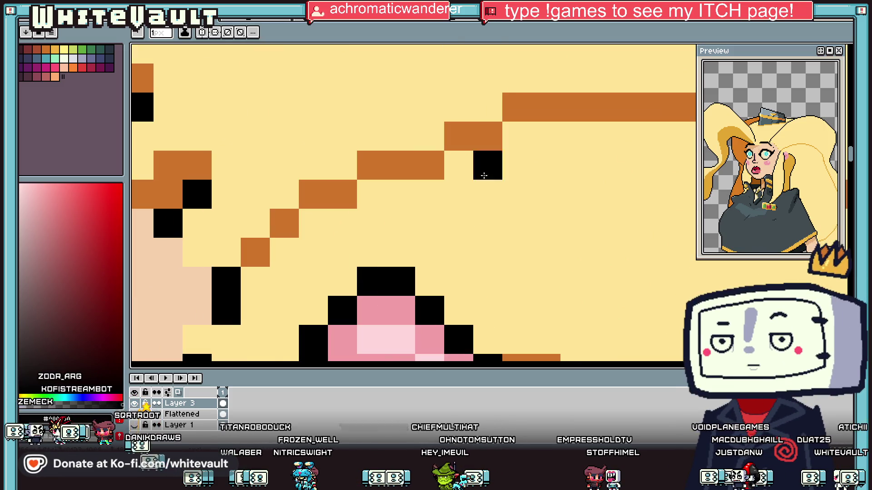
{"action": "left_click", "coordinate": [458, 132], "text": "alt"}
{"action": "left_click", "coordinate": [430, 136]}
{"action": "left_click", "coordinate": [424, 164], "text": "alt"}
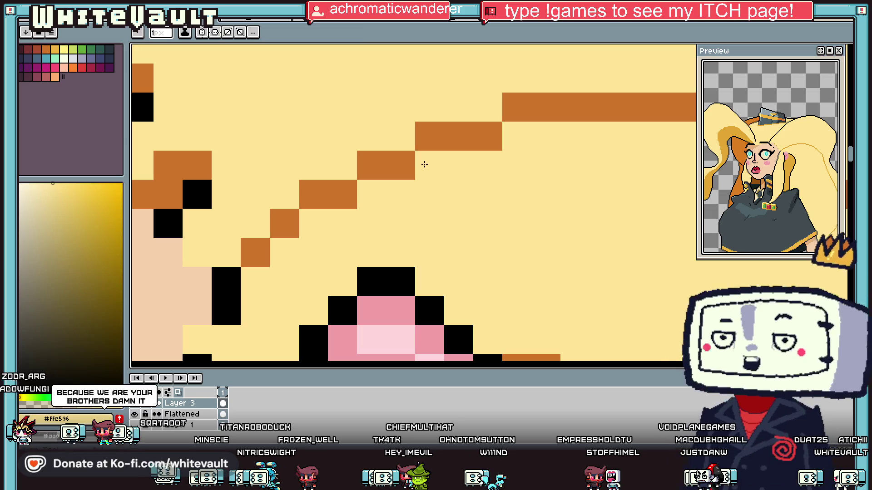
{"action": "scroll", "coordinate": [424, 164], "scroll_direction": "down", "scroll_amount": 2}
{"action": "scroll", "coordinate": [568, 270], "scroll_direction": "up", "scroll_amount": 2}
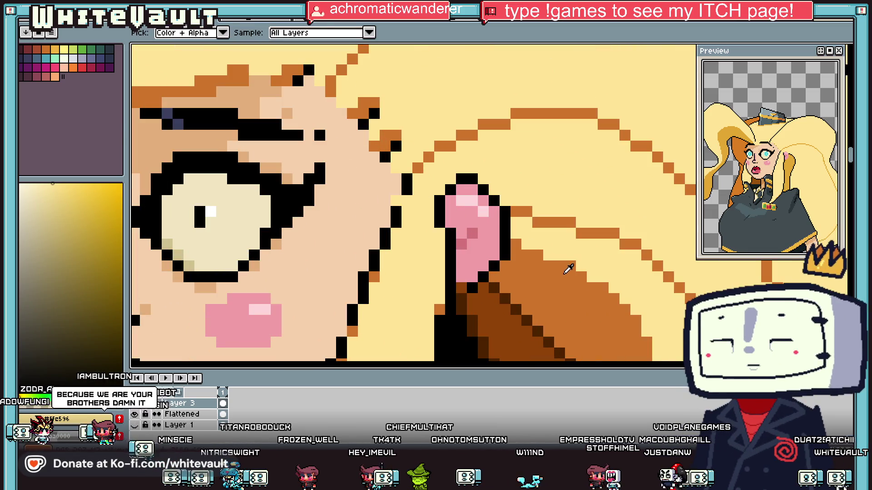
Turn the upper orange strand pixels black and extend the black line along the strand.
{"action": "left_click", "coordinate": [396, 145], "text": "alt"}
{"action": "left_click_drag", "start_coordinate": [428, 157], "coordinate": [434, 149]}
{"action": "left_click", "coordinate": [461, 135]}
{"action": "left_click", "coordinate": [483, 123]}
{"action": "left_click", "coordinate": [516, 112]}
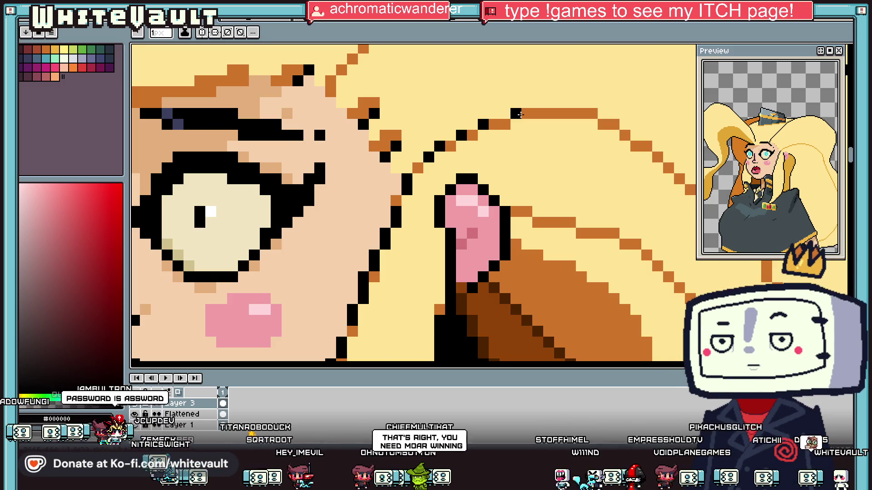
{"action": "scroll", "coordinate": [520, 114], "scroll_direction": "down", "scroll_amount": 3}
{"action": "scroll", "coordinate": [497, 195], "scroll_direction": "up", "scroll_amount": 3}
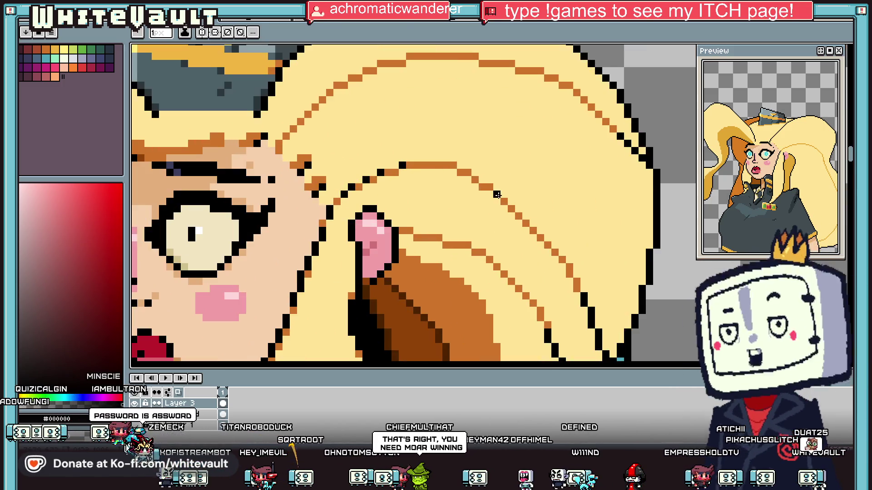
Sample black from the outline and repaint the lower hair strand line black.
{"action": "key", "text": "alt"}
{"action": "left_click", "coordinate": [482, 189], "text": "alt"}
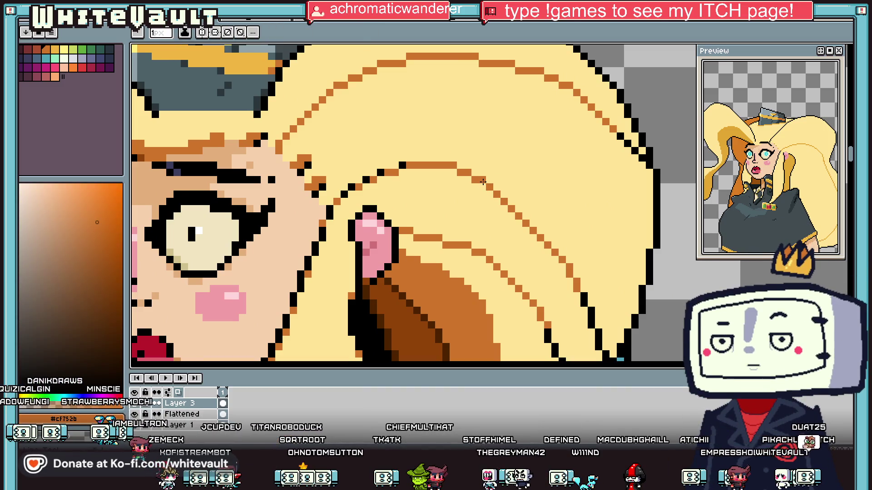
{"action": "left_click", "coordinate": [576, 280], "text": "alt"}
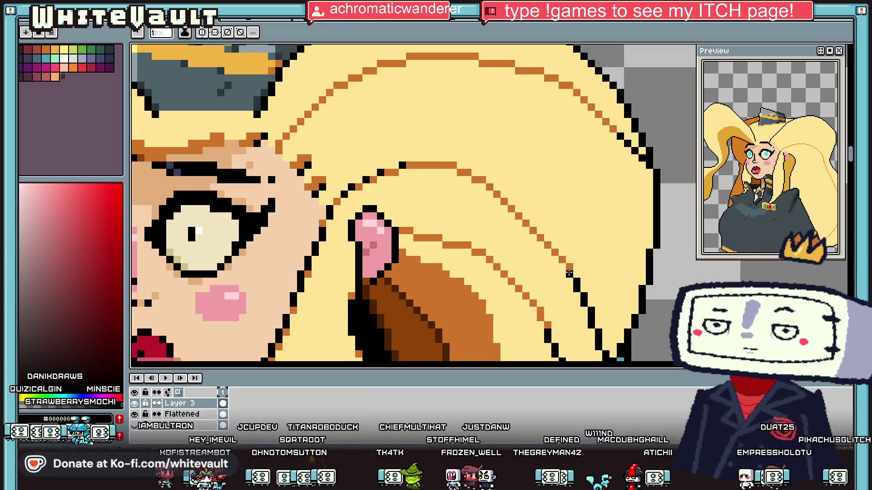
{"action": "left_click_drag", "start_coordinate": [495, 268], "coordinate": [545, 315]}
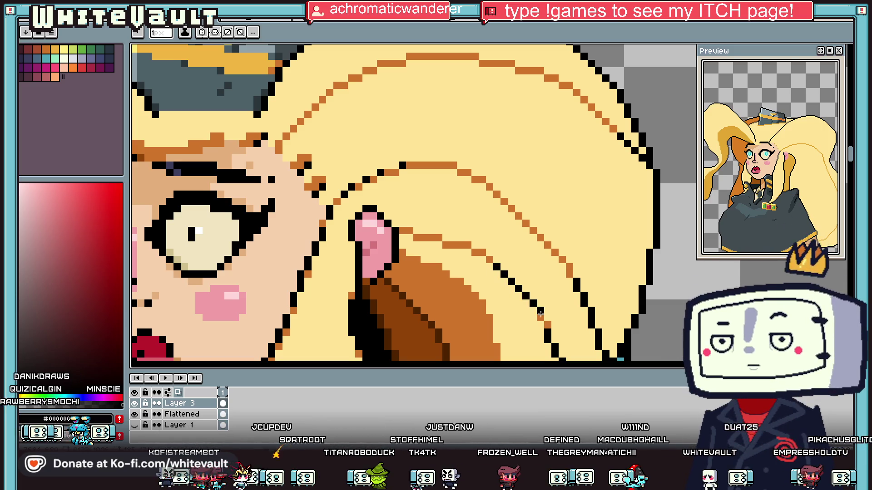
{"action": "scroll", "coordinate": [548, 327], "scroll_direction": "down", "scroll_amount": 2}
{"action": "scroll", "coordinate": [581, 222], "scroll_direction": "up", "scroll_amount": 2}
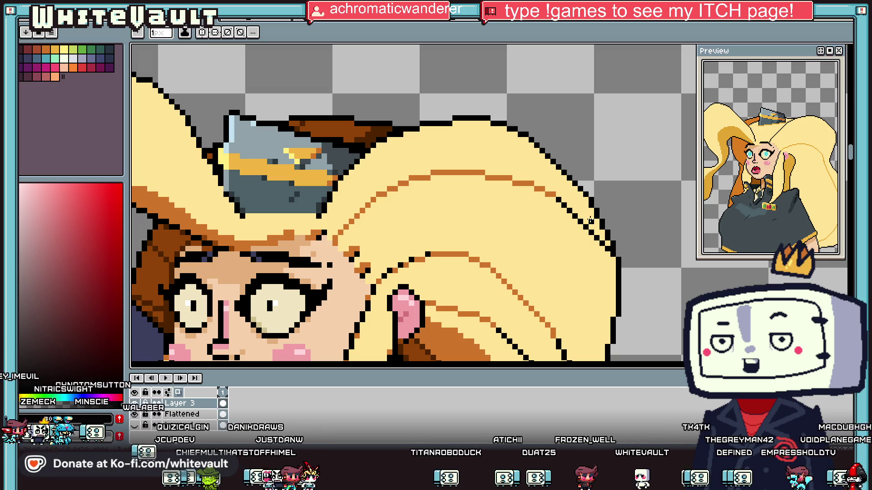
{"action": "scroll", "coordinate": [590, 221], "scroll_direction": "down", "scroll_amount": 4}
{"action": "scroll", "coordinate": [592, 220], "scroll_direction": "up", "scroll_amount": 6}
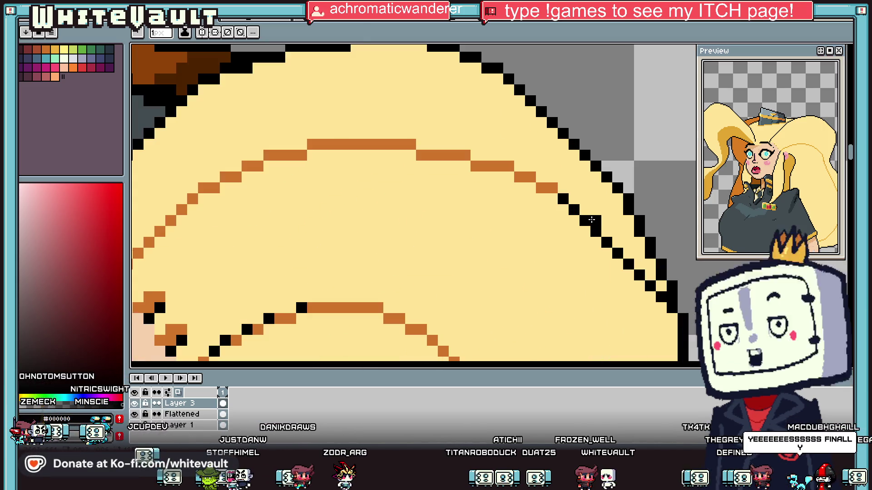
Turn the strand-end pixels back to orange #cf752b and add one more orange pixel.
{"action": "left_click", "coordinate": [558, 187], "text": "alt"}
{"action": "left_click_drag", "start_coordinate": [563, 198], "coordinate": [582, 220]}
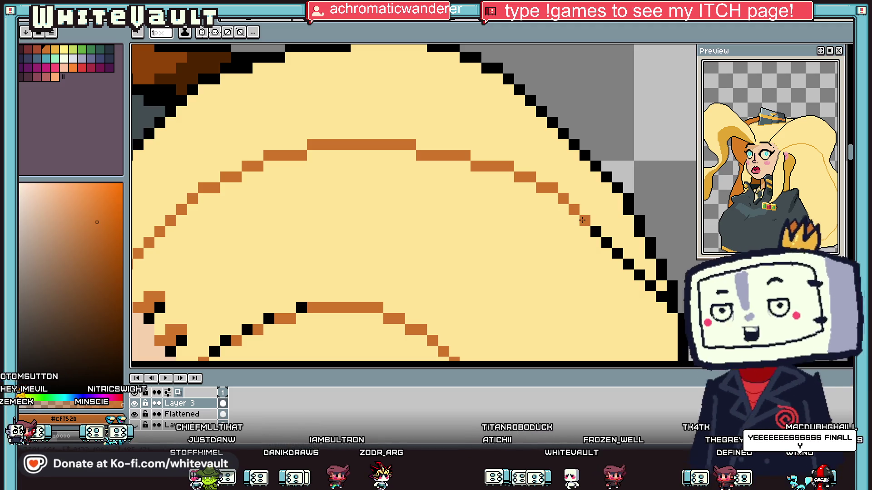
{"action": "left_click", "coordinate": [576, 218]}
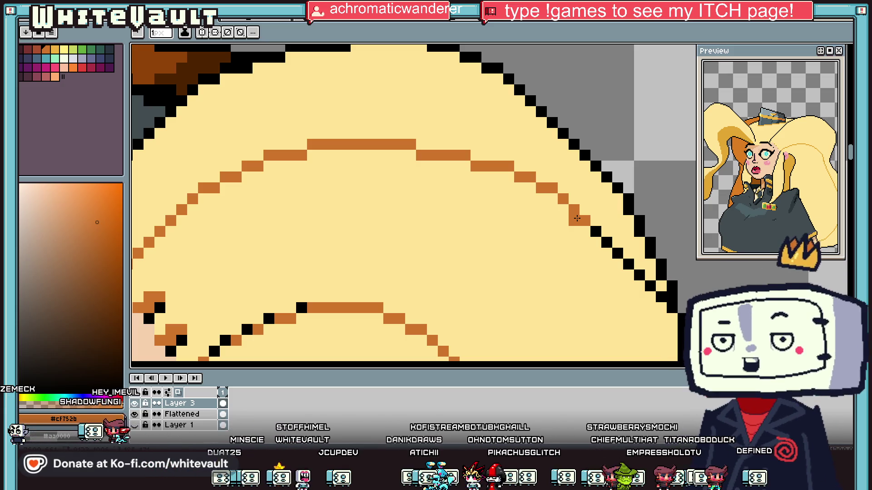
{"action": "scroll", "coordinate": [577, 218], "scroll_direction": "down", "scroll_amount": 3}
Sample dark brown #904407 and repaint the orange hair strand line with it.
{"action": "scroll", "coordinate": [484, 136], "scroll_direction": "down", "scroll_amount": 1}
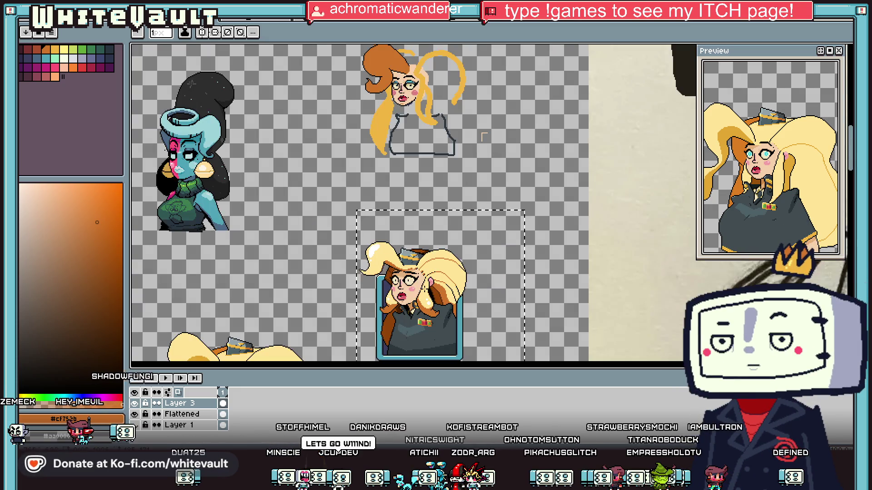
{"action": "scroll", "coordinate": [427, 254], "scroll_direction": "up", "scroll_amount": 4}
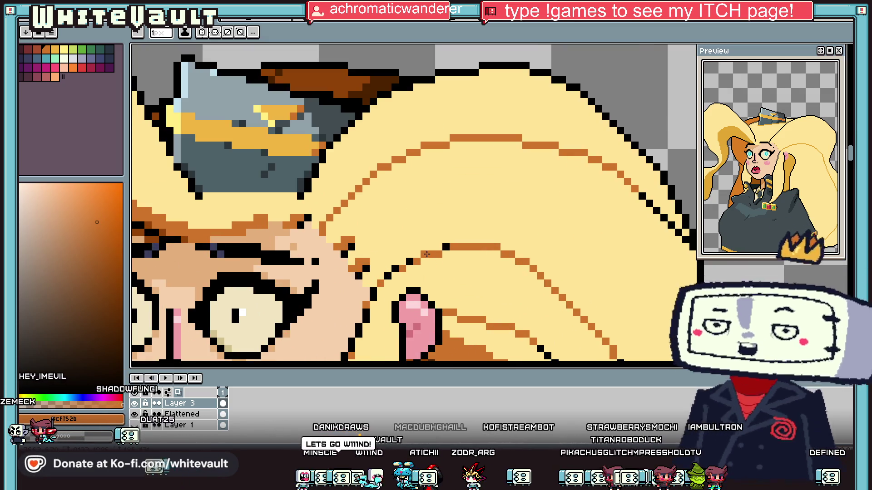
{"action": "scroll", "coordinate": [400, 265], "scroll_direction": "up", "scroll_amount": 2}
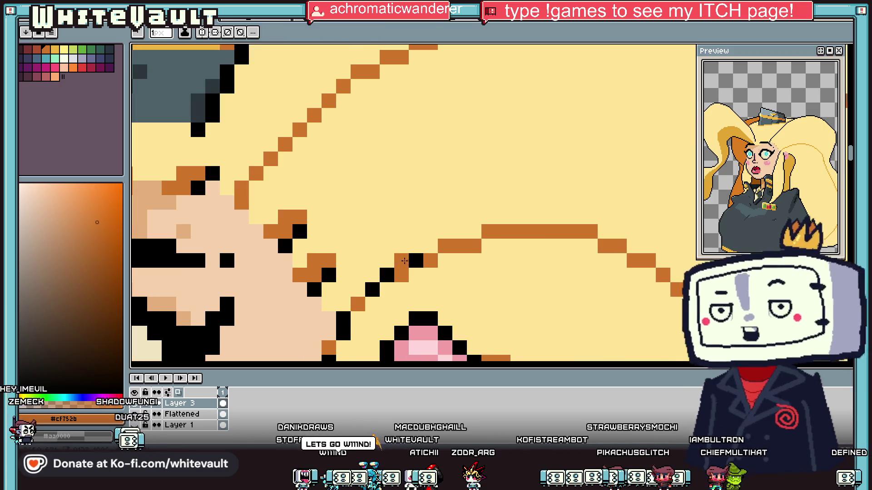
{"action": "scroll", "coordinate": [368, 293], "scroll_direction": "down", "scroll_amount": 5}
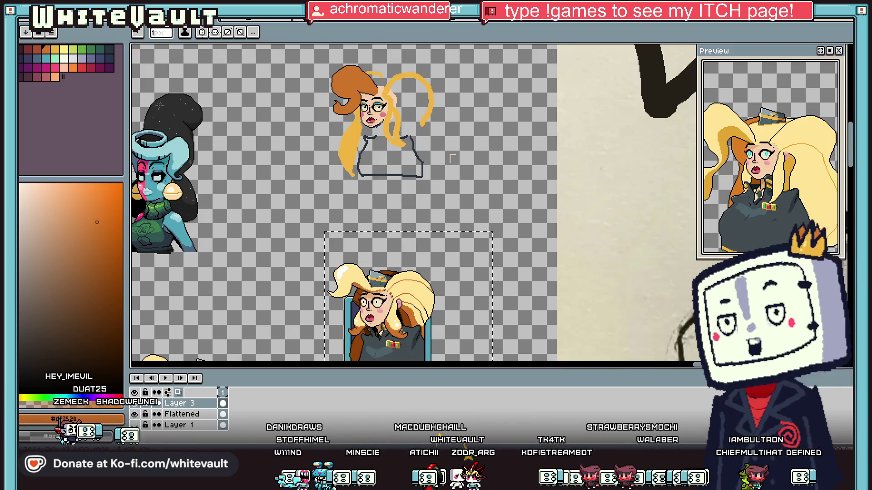
{"action": "scroll", "coordinate": [404, 317], "scroll_direction": "up", "scroll_amount": 4}
{"action": "key", "text": "i"}
{"action": "left_click", "coordinate": [404, 317]}
{"action": "key", "text": "b"}
{"action": "scroll", "coordinate": [463, 275], "scroll_direction": "up", "scroll_amount": 2}
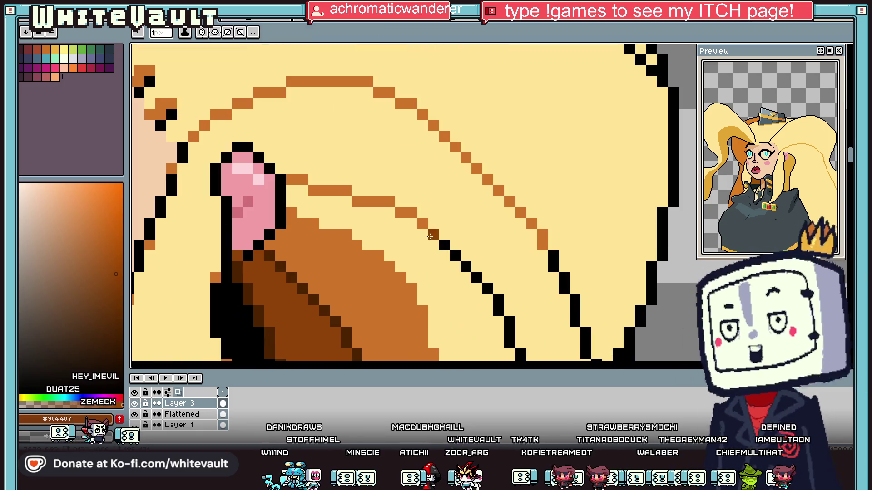
{"action": "left_click", "coordinate": [555, 255]}
{"action": "left_click_drag", "start_coordinate": [553, 256], "coordinate": [509, 201]}
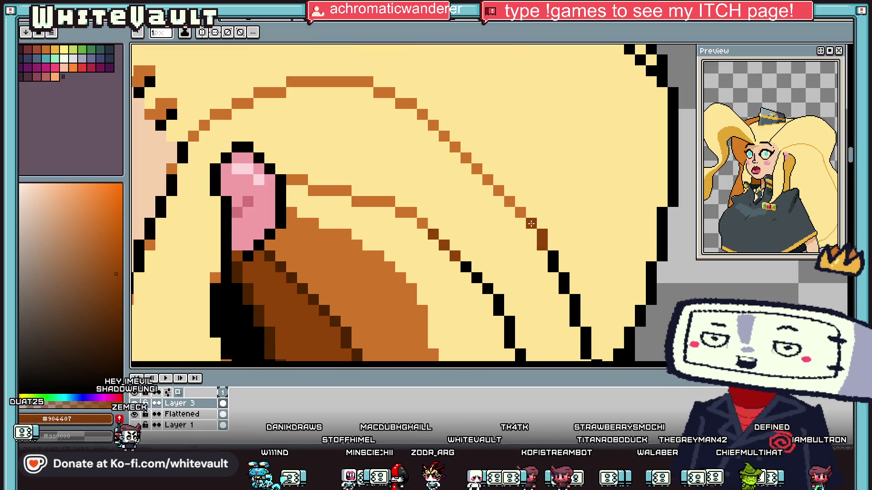
{"action": "left_click", "coordinate": [509, 223]}
{"action": "scroll", "coordinate": [512, 227], "scroll_direction": "down", "scroll_amount": 4}
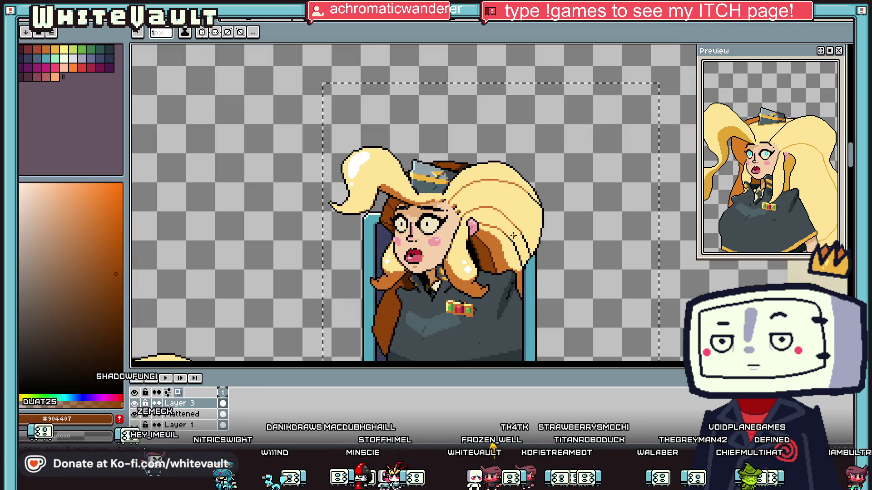
{"action": "key", "text": "i"}
{"action": "scroll", "coordinate": [517, 232], "scroll_direction": "down", "scroll_amount": 2}
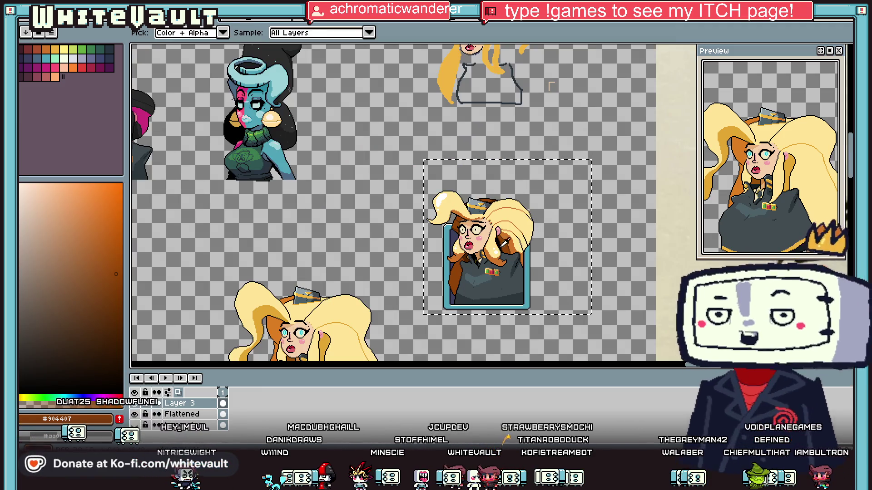
{"action": "left_click", "coordinate": [27, 27]}
Save the sprite sheet.
{"action": "left_click", "coordinate": [46, 51]}
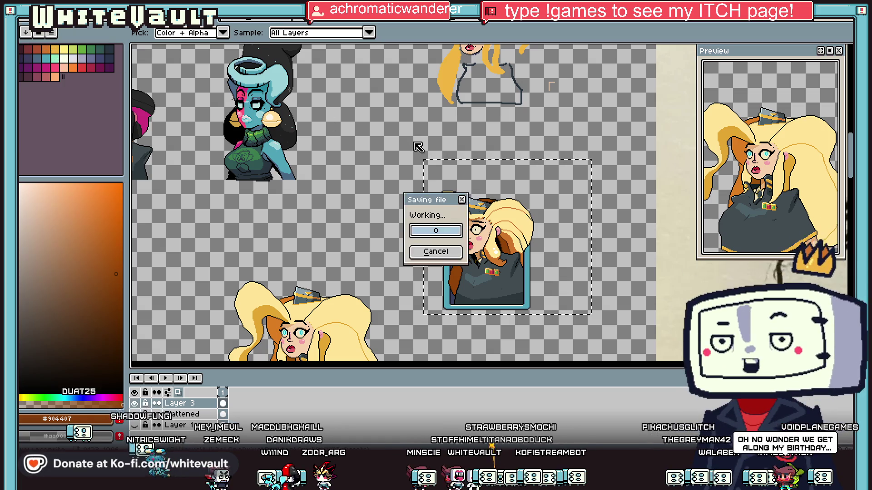
{"action": "scroll", "coordinate": [366, 137], "scroll_direction": "down", "scroll_amount": 2}
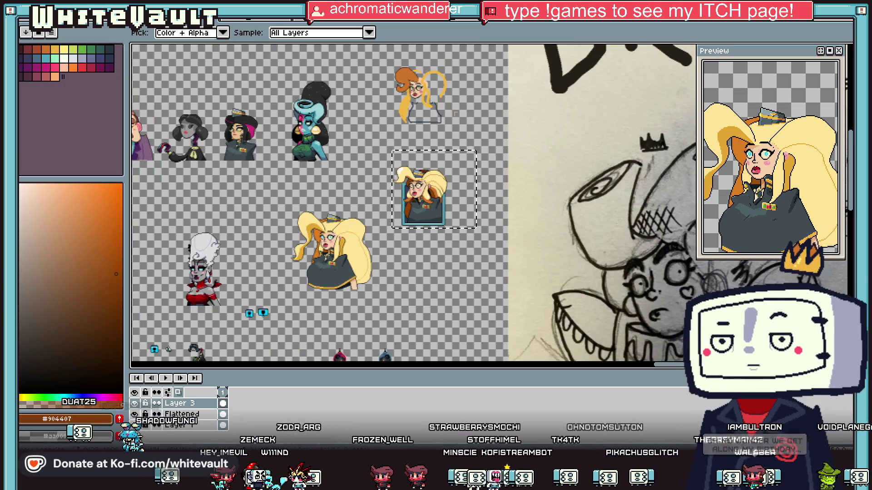
{"action": "key", "text": "m"}
{"action": "scroll", "coordinate": [318, 182], "scroll_direction": "down", "scroll_amount": 1}
{"action": "scroll", "coordinate": [318, 182], "scroll_direction": "up", "scroll_amount": 1}
Move the blue-skinned sprite right and select the framed blonde portrait.
{"action": "left_click_drag", "start_coordinate": [235, 98], "coordinate": [312, 184]}
{"action": "mouse_move", "coordinate": [300, 69]}
{"action": "left_mouse_down"}
{"action": "mouse_move", "coordinate": [383, 171]}
{"action": "mouse_move", "coordinate": [381, 181]}
{"action": "left_mouse_up"}
{"action": "left_click", "coordinate": [366, 152]}
{"action": "left_click_drag", "start_coordinate": [366, 152], "coordinate": [409, 153]}
{"action": "mouse_move", "coordinate": [494, 157]}
{"action": "left_mouse_down"}
{"action": "mouse_move", "coordinate": [419, 234]}
{"action": "mouse_move", "coordinate": [443, 218]}
{"action": "mouse_move", "coordinate": [341, 150]}
{"action": "mouse_move", "coordinate": [300, 155]}
{"action": "mouse_move", "coordinate": [258, 187]}
{"action": "mouse_move", "coordinate": [373, 186]}
{"action": "left_mouse_up"}
Move the orange-haired glasses sprite beside the hat sprites and drop it in place.
{"action": "scroll", "coordinate": [303, 174], "scroll_direction": "up", "scroll_amount": 2}
{"action": "scroll", "coordinate": [357, 186], "scroll_direction": "down", "scroll_amount": 2}
{"action": "scroll", "coordinate": [357, 186], "scroll_direction": "up", "scroll_amount": 2}
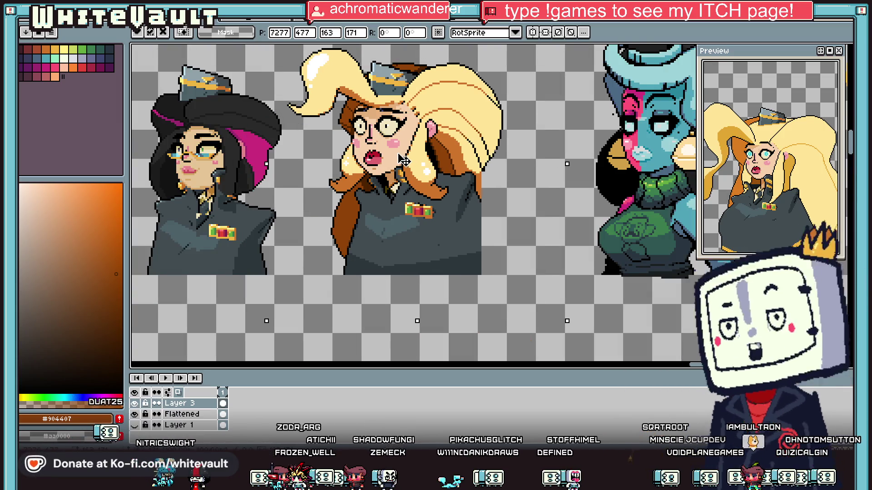
{"action": "scroll", "coordinate": [372, 186], "scroll_direction": "down", "scroll_amount": 2}
{"action": "scroll", "coordinate": [372, 186], "scroll_direction": "down", "scroll_amount": 2}
{"action": "left_click_drag", "start_coordinate": [474, 142], "coordinate": [273, 98]}
{"action": "key", "text": "Return"}
{"action": "scroll", "coordinate": [274, 97], "scroll_direction": "down", "scroll_amount": 1}
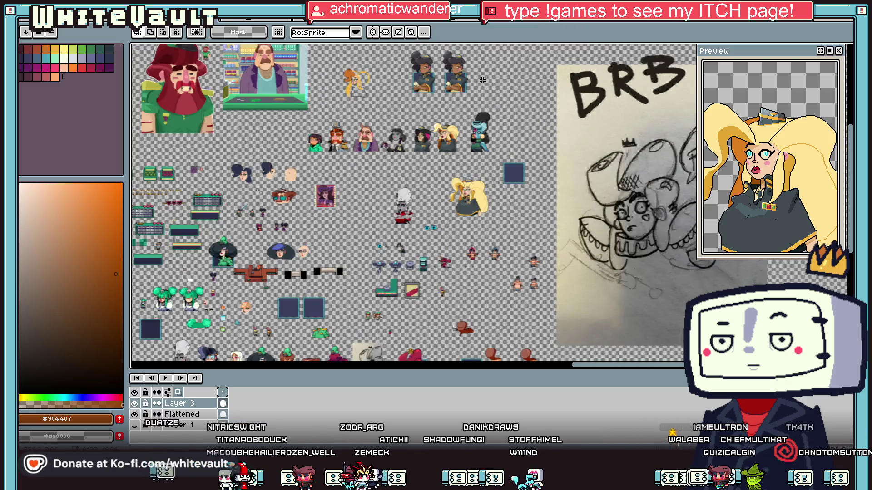
{"action": "scroll", "coordinate": [274, 98], "scroll_direction": "up", "scroll_amount": 2}
{"action": "scroll", "coordinate": [381, 86], "scroll_direction": "down", "scroll_amount": 1}
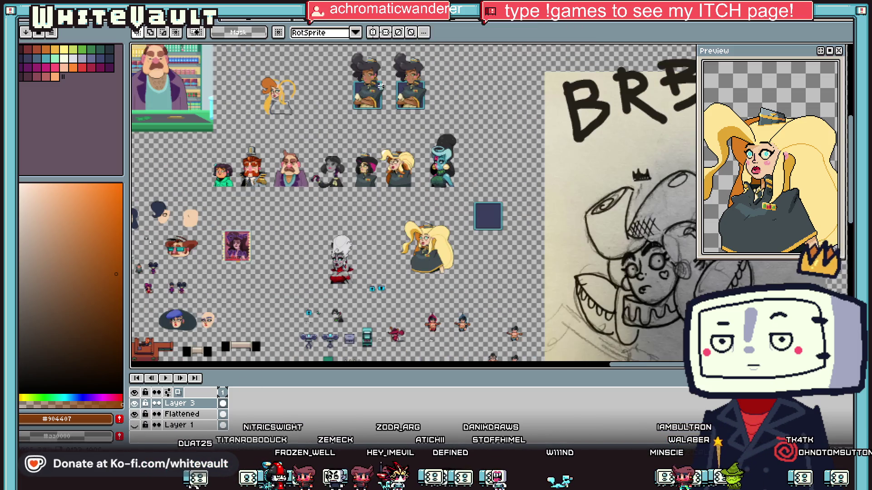
{"action": "left_click", "coordinate": [184, 415]}
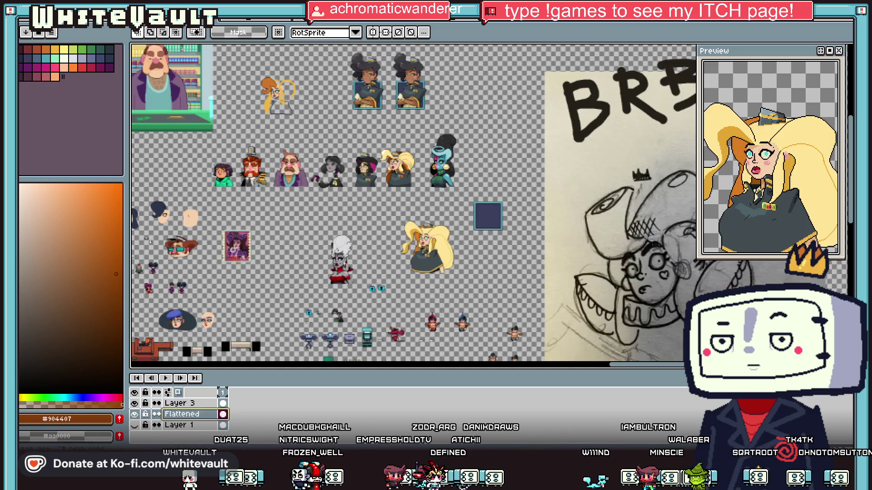
Move the right-hand uniformed sprite onto the left sprite's spot, up in the top row.
{"action": "scroll", "coordinate": [367, 110], "scroll_direction": "up", "scroll_amount": 3}
{"action": "scroll", "coordinate": [448, 311], "scroll_direction": "down", "scroll_amount": 1}
{"action": "mouse_move", "coordinate": [447, 311]}
{"action": "left_mouse_down"}
{"action": "mouse_move", "coordinate": [321, 72]}
{"action": "mouse_move", "coordinate": [318, 85]}
{"action": "left_mouse_up"}
{"action": "left_click_drag", "start_coordinate": [402, 297], "coordinate": [272, 304]}
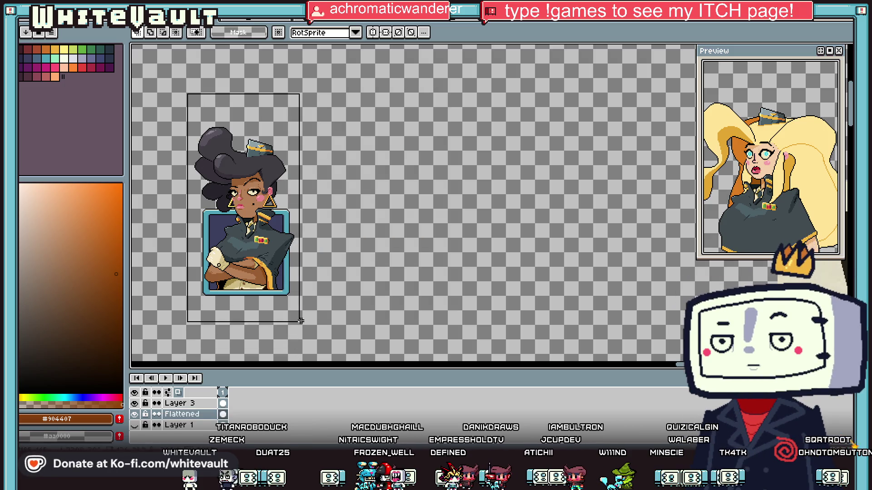
{"action": "scroll", "coordinate": [273, 304], "scroll_direction": "down", "scroll_amount": 3}
{"action": "mouse_move", "coordinate": [439, 195]}
{"action": "left_mouse_down"}
{"action": "mouse_move", "coordinate": [447, 272]}
{"action": "mouse_move", "coordinate": [427, 120]}
{"action": "mouse_move", "coordinate": [463, 132]}
{"action": "mouse_move", "coordinate": [400, 136]}
{"action": "mouse_move", "coordinate": [467, 146]}
{"action": "left_mouse_up"}
{"action": "scroll", "coordinate": [427, 121], "scroll_direction": "up", "scroll_amount": 1}
{"action": "scroll", "coordinate": [422, 132], "scroll_direction": "up", "scroll_amount": 3}
{"action": "scroll", "coordinate": [511, 128], "scroll_direction": "down", "scroll_amount": 3}
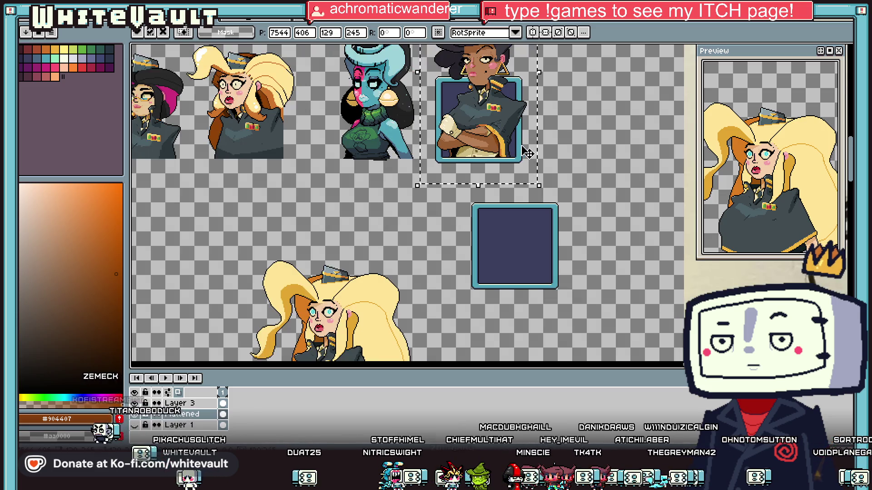
{"action": "scroll", "coordinate": [511, 128], "scroll_direction": "down", "scroll_amount": 1}
{"action": "scroll", "coordinate": [522, 125], "scroll_direction": "up", "scroll_amount": 3}
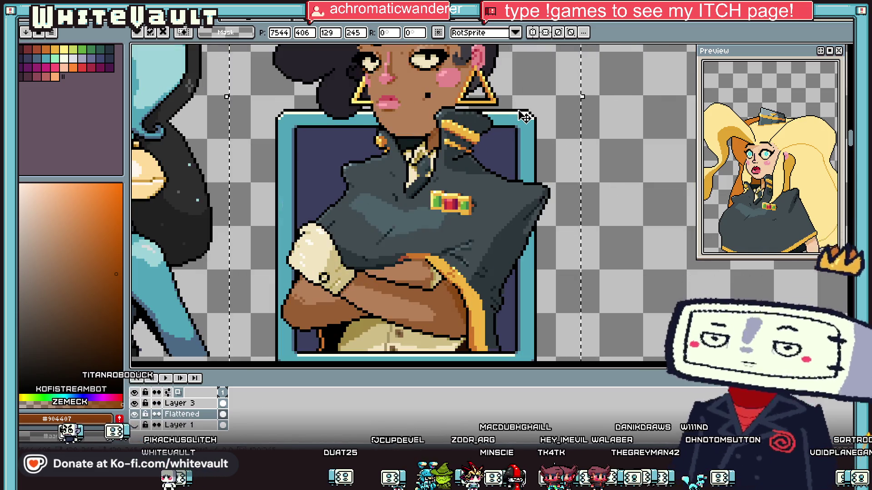
Flood-fill away the navy panel and light-blue frame border, leaving transparency.
{"action": "key", "text": "f"}
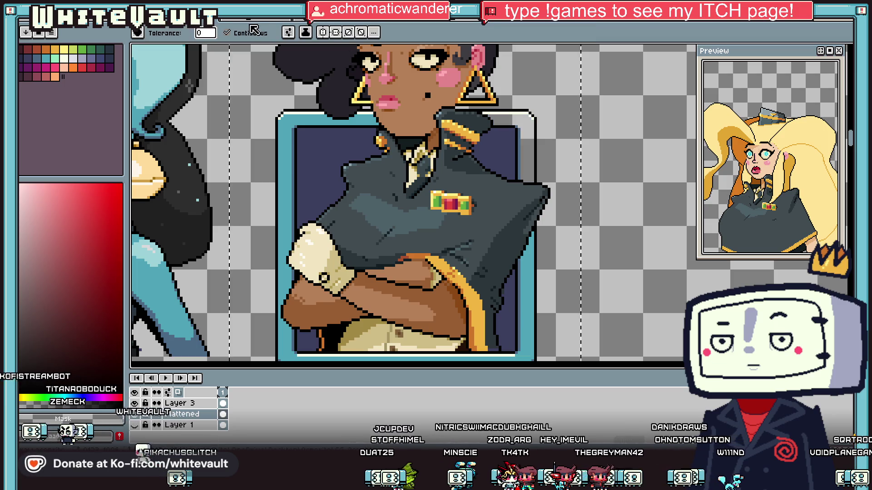
{"action": "left_click", "coordinate": [328, 162]}
{"action": "left_click", "coordinate": [292, 135]}
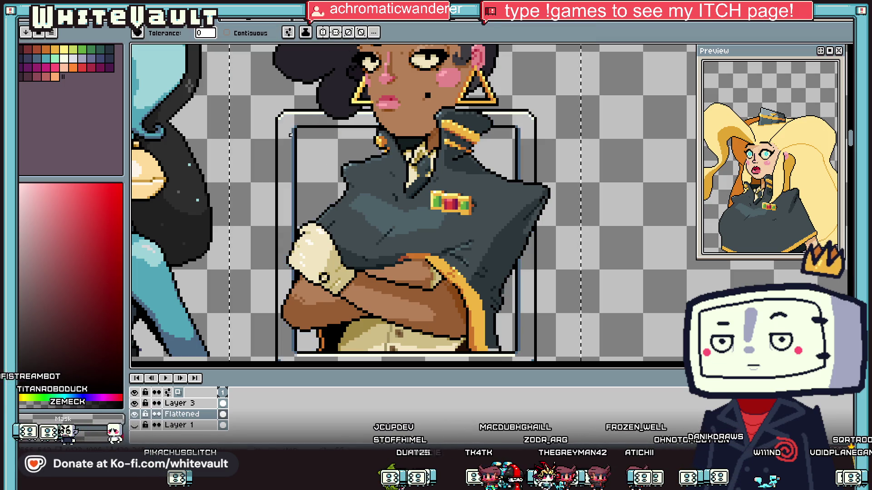
Pick black from the canvas with the colour picker.
{"action": "key", "text": "i"}
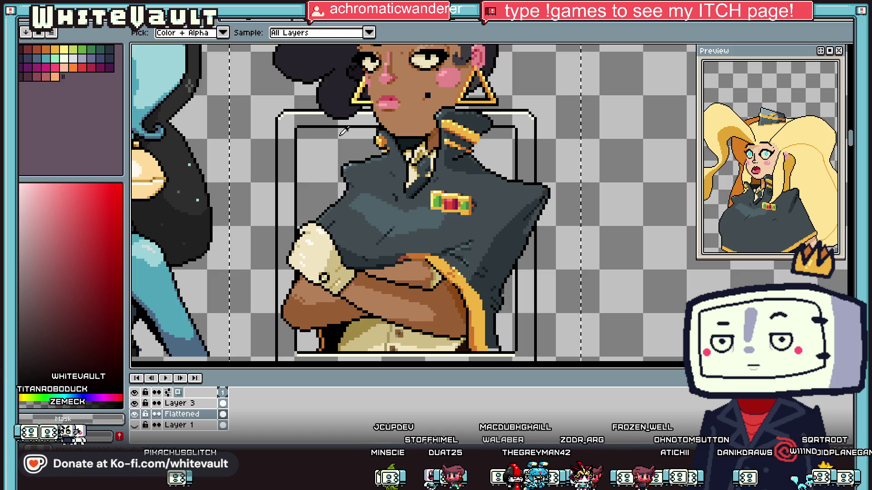
{"action": "left_click", "coordinate": [350, 121]}
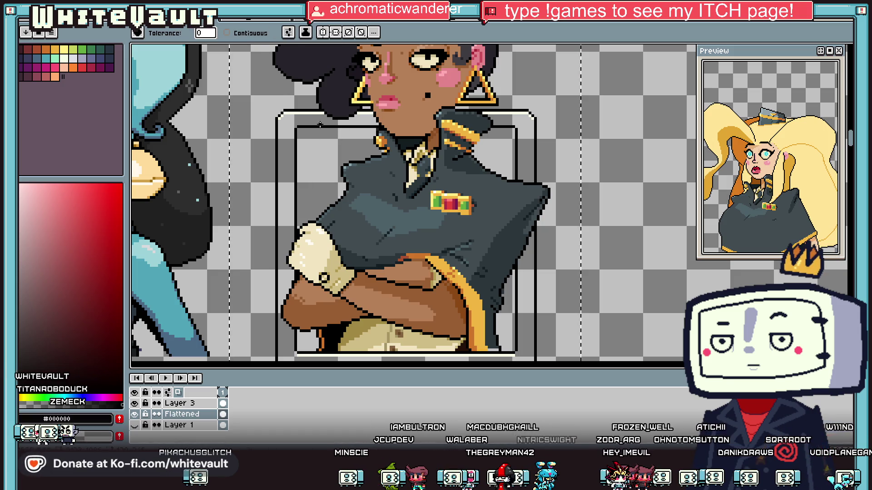
{"action": "scroll", "coordinate": [353, 144], "scroll_direction": "down", "scroll_amount": 3}
{"action": "scroll", "coordinate": [354, 144], "scroll_direction": "down", "scroll_amount": 2}
{"action": "scroll", "coordinate": [353, 144], "scroll_direction": "up", "scroll_amount": 2}
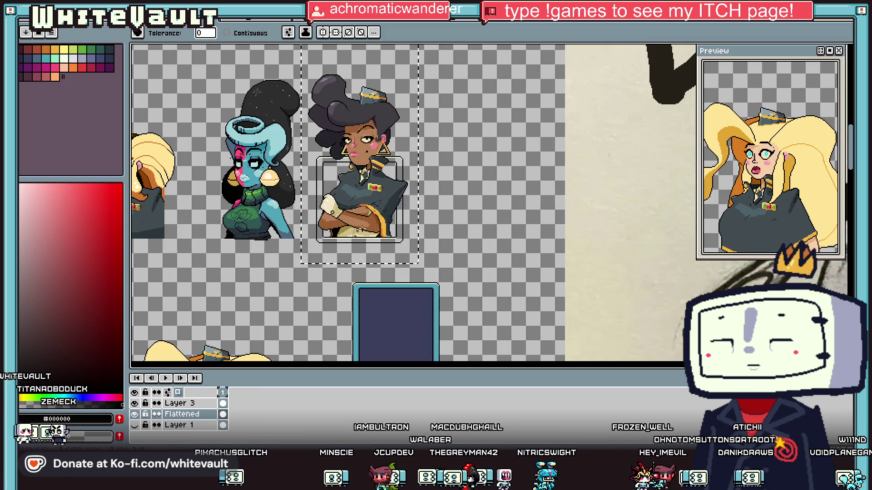
{"action": "scroll", "coordinate": [348, 205], "scroll_direction": "up", "scroll_amount": 2}
{"action": "key", "text": "i"}
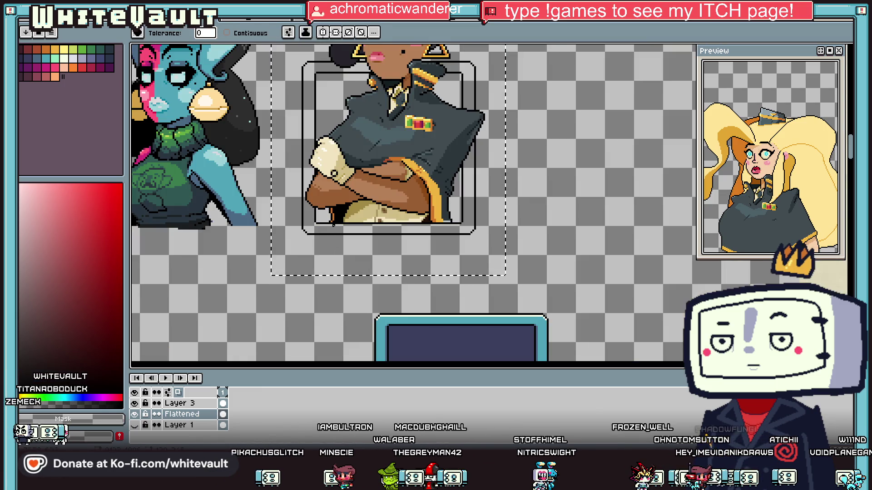
{"action": "key", "text": "v"}
{"action": "key", "text": "g"}
{"action": "scroll", "coordinate": [338, 232], "scroll_direction": "down", "scroll_amount": 2}
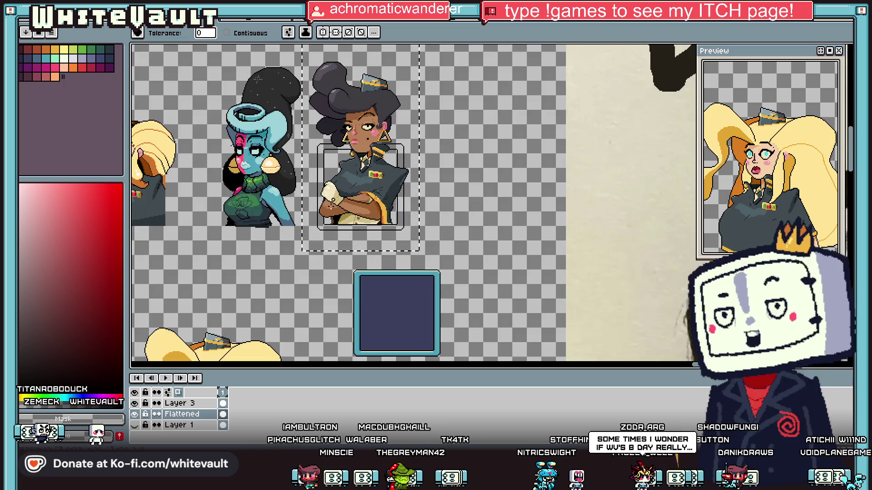
{"action": "scroll", "coordinate": [350, 215], "scroll_direction": "up", "scroll_amount": 2}
{"action": "scroll", "coordinate": [402, 177], "scroll_direction": "down", "scroll_amount": 2}
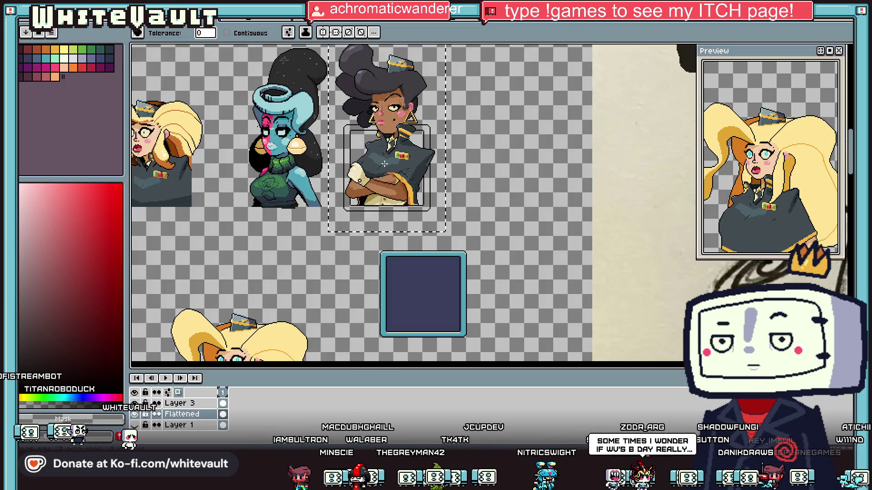
Shift the selected chest region down slightly and commit it.
{"action": "key", "text": "m"}
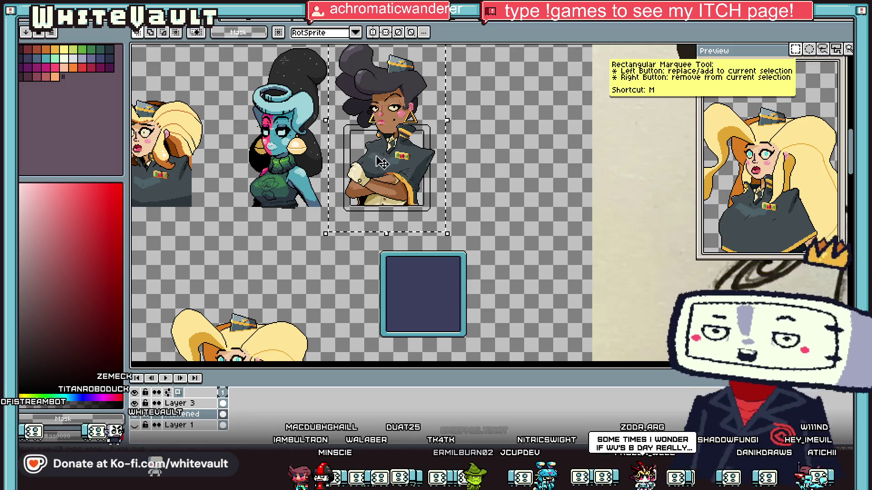
{"action": "scroll", "coordinate": [377, 182], "scroll_direction": "up", "scroll_amount": 3}
{"action": "left_click_drag", "start_coordinate": [377, 182], "coordinate": [376, 189]}
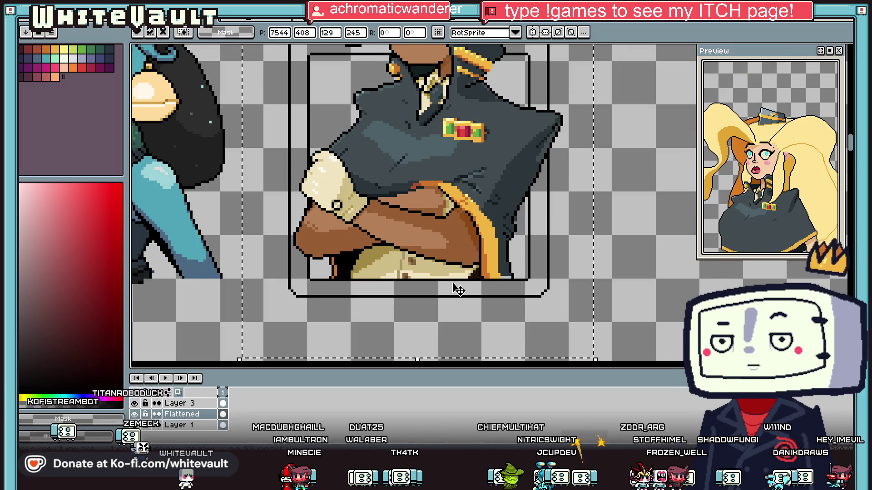
{"action": "key", "text": "Return"}
Select areas across and below the chest, then sample the dark coat grey #2c373b.
{"action": "mouse_move", "coordinate": [553, 277]}
{"action": "left_mouse_down"}
{"action": "mouse_move", "coordinate": [432, 328]}
{"action": "mouse_move", "coordinate": [348, 336]}
{"action": "left_mouse_up"}
{"action": "key", "text": "ctrl+d"}
{"action": "mouse_move", "coordinate": [284, 281]}
{"action": "left_mouse_down"}
{"action": "mouse_move", "coordinate": [495, 338]}
{"action": "mouse_move", "coordinate": [598, 336]}
{"action": "left_mouse_up"}
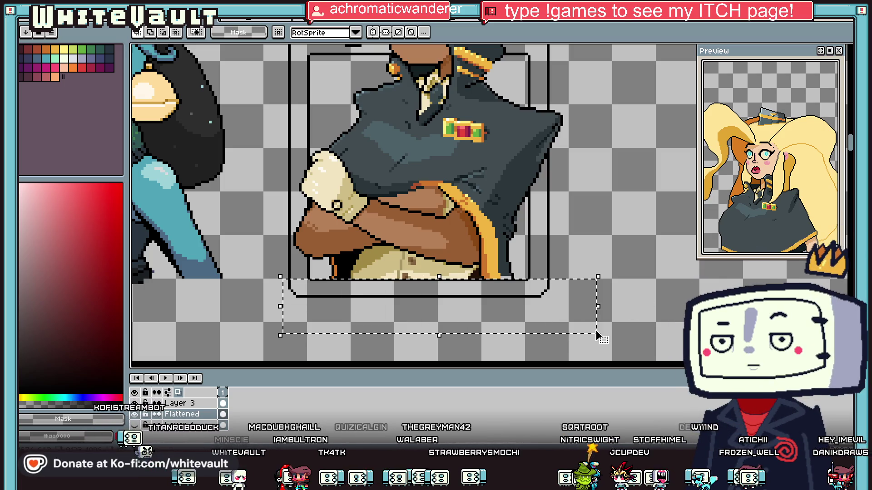
{"action": "key", "text": "ctrl+d"}
{"action": "scroll", "coordinate": [499, 278], "scroll_direction": "up", "scroll_amount": 4}
{"action": "key", "text": "b"}
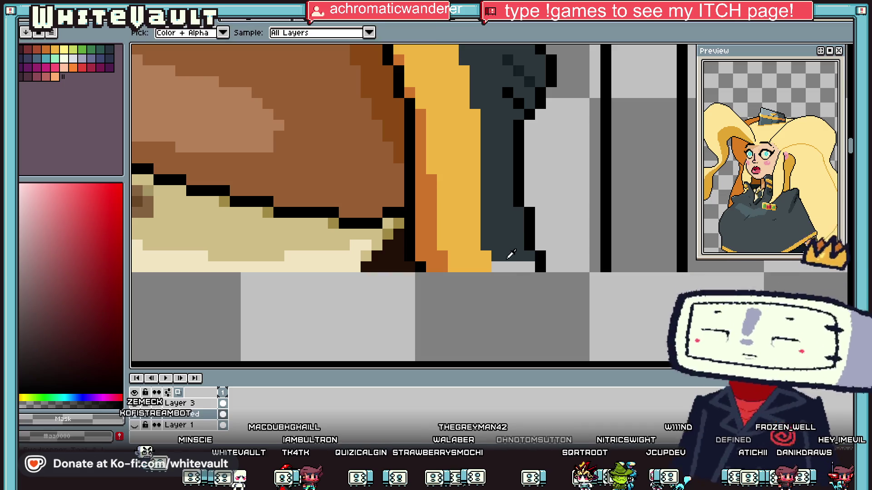
{"action": "left_click", "coordinate": [527, 268], "text": "alt"}
{"action": "scroll", "coordinate": [498, 266], "scroll_direction": "down", "scroll_amount": 4}
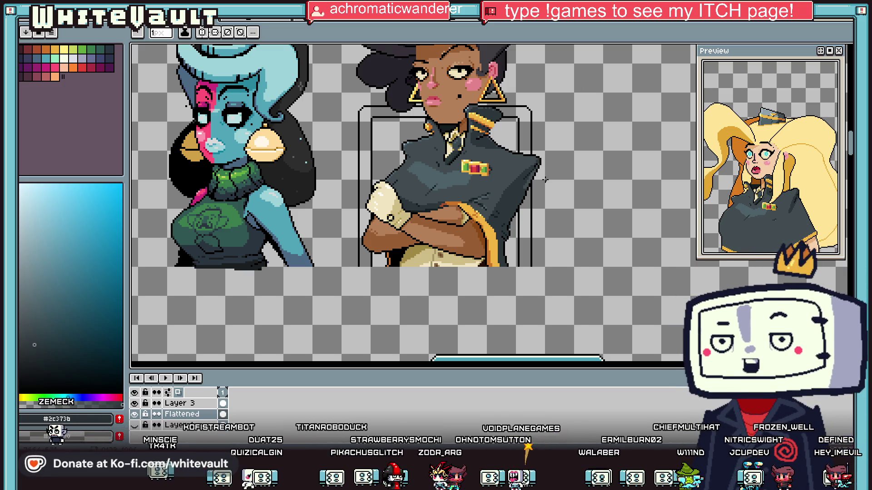
With a 6px eraser, remove the vertical frame line right of the coat and the line beside the shoulder.
{"action": "key", "text": "e"}
{"action": "scroll", "coordinate": [536, 184], "scroll_direction": "up", "scroll_amount": 2}
{"action": "left_click_drag", "start_coordinate": [535, 185], "coordinate": [534, 348]}
{"action": "left_click_drag", "start_coordinate": [509, 233], "coordinate": [510, 350]}
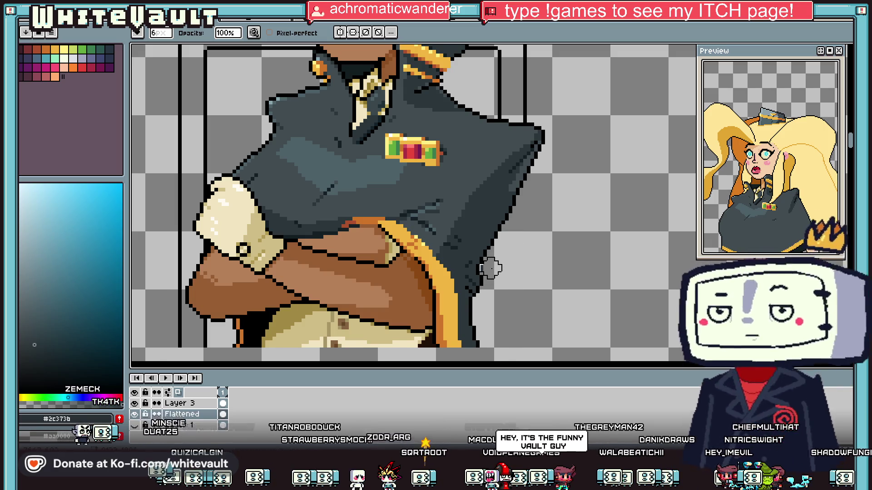
{"action": "scroll", "coordinate": [545, 170], "scroll_direction": "down", "scroll_amount": 3}
{"action": "scroll", "coordinate": [539, 137], "scroll_direction": "up", "scroll_amount": 3}
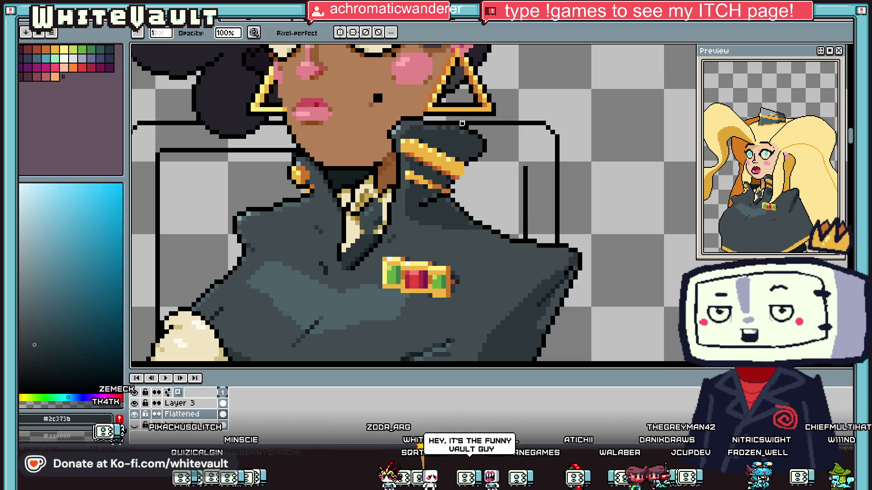
{"action": "left_click_drag", "start_coordinate": [489, 123], "coordinate": [518, 123]}
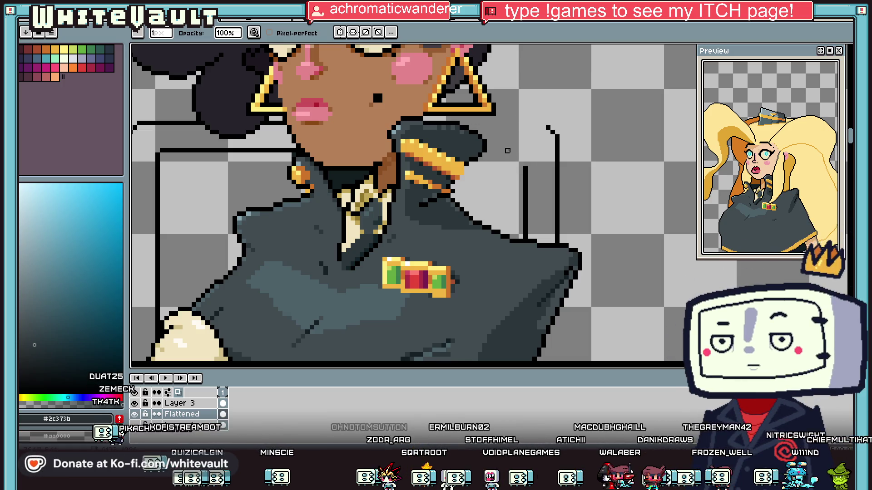
{"action": "scroll", "coordinate": [526, 169], "scroll_direction": "up", "scroll_amount": 1}
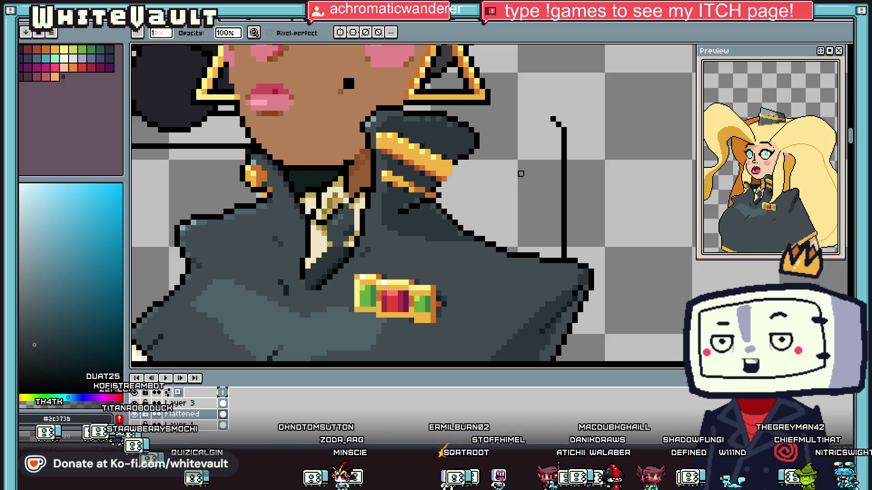
With a larger eraser, remove the vertical frame line right of the coat.
{"action": "key", "text": "e"}
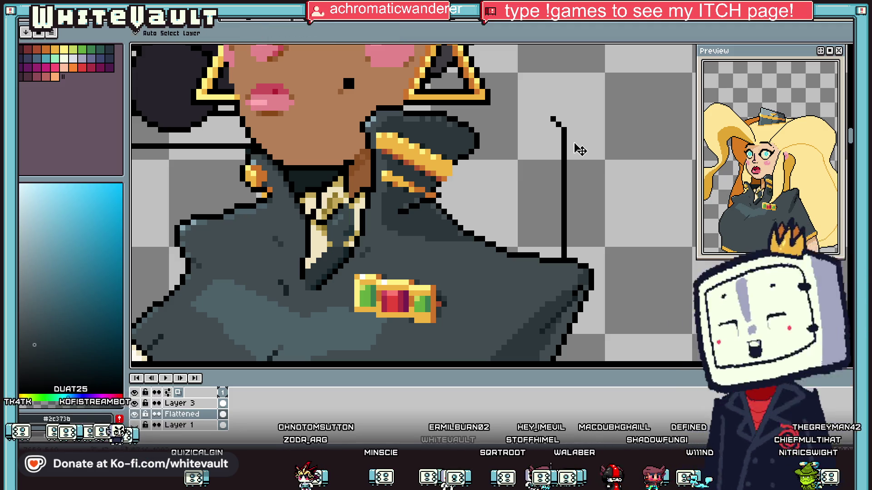
{"action": "mouse_move", "coordinate": [555, 116]}
{"action": "left_mouse_down"}
{"action": "mouse_move", "coordinate": [571, 189]}
{"action": "mouse_move", "coordinate": [567, 236]}
{"action": "left_mouse_up"}
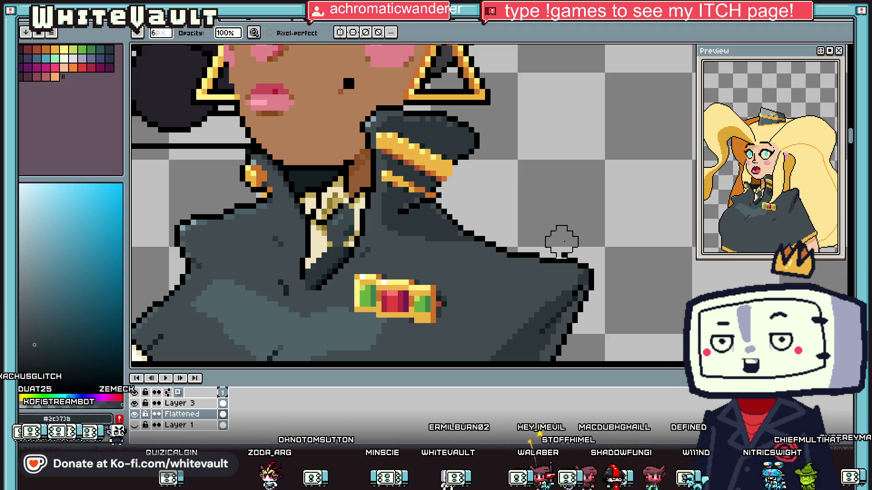
{"action": "scroll", "coordinate": [382, 232], "scroll_direction": "down", "scroll_amount": 3}
{"action": "scroll", "coordinate": [382, 200], "scroll_direction": "up", "scroll_amount": 2}
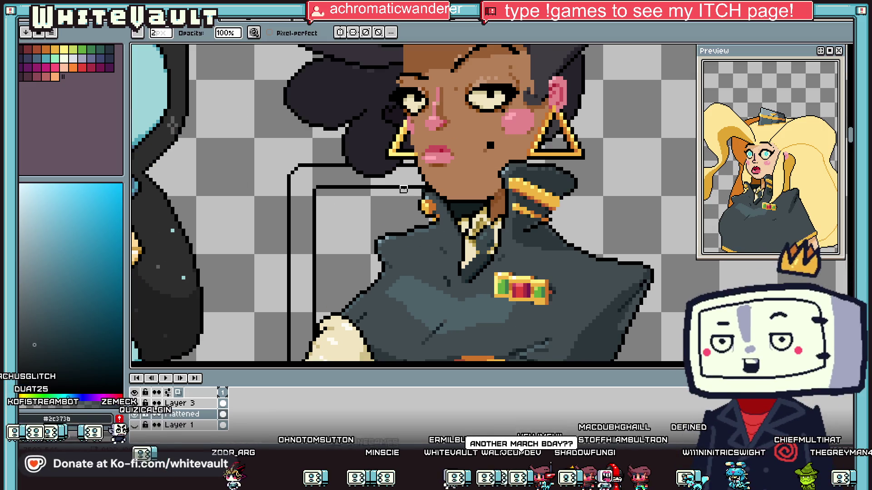
{"action": "scroll", "coordinate": [414, 186], "scroll_direction": "up", "scroll_amount": 2}
Erase the horizontal frame line left of the face and the vertical line left of the officer.
{"action": "left_click_drag", "start_coordinate": [392, 183], "coordinate": [211, 183]}
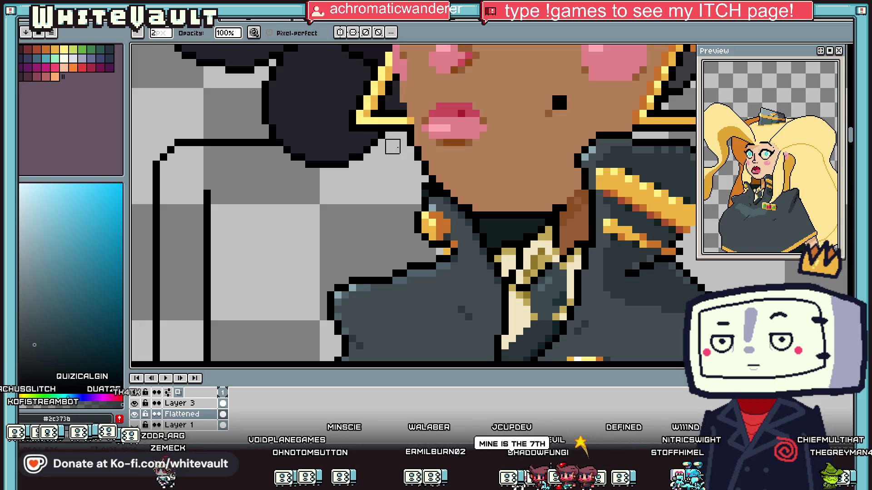
{"action": "mouse_move", "coordinate": [269, 146]}
{"action": "left_mouse_down"}
{"action": "mouse_move", "coordinate": [176, 144]}
{"action": "mouse_move", "coordinate": [176, 154]}
{"action": "left_mouse_up"}
{"action": "scroll", "coordinate": [176, 154], "scroll_direction": "down", "scroll_amount": 2}
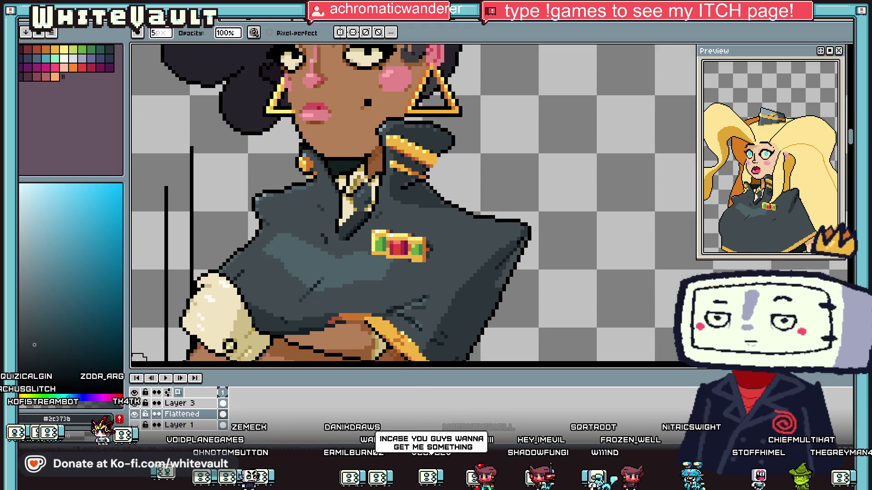
{"action": "scroll", "coordinate": [145, 234], "scroll_direction": "down", "scroll_amount": 2}
{"action": "scroll", "coordinate": [149, 228], "scroll_direction": "up", "scroll_amount": 3}
{"action": "scroll", "coordinate": [203, 120], "scroll_direction": "down", "scroll_amount": 1}
{"action": "left_click_drag", "start_coordinate": [203, 120], "coordinate": [201, 350]}
{"action": "scroll", "coordinate": [202, 214], "scroll_direction": "down", "scroll_amount": 2}
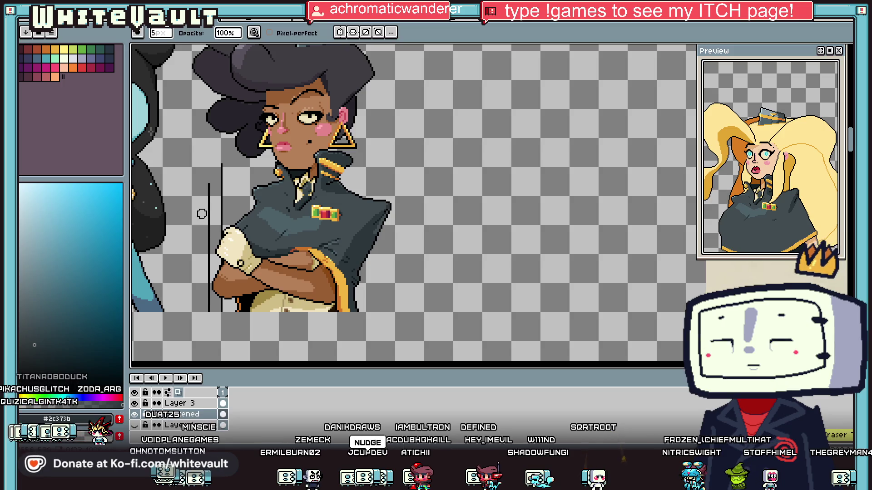
{"action": "scroll", "coordinate": [201, 214], "scroll_direction": "up", "scroll_amount": 1}
{"action": "scroll", "coordinate": [203, 318], "scroll_direction": "down", "scroll_amount": 2}
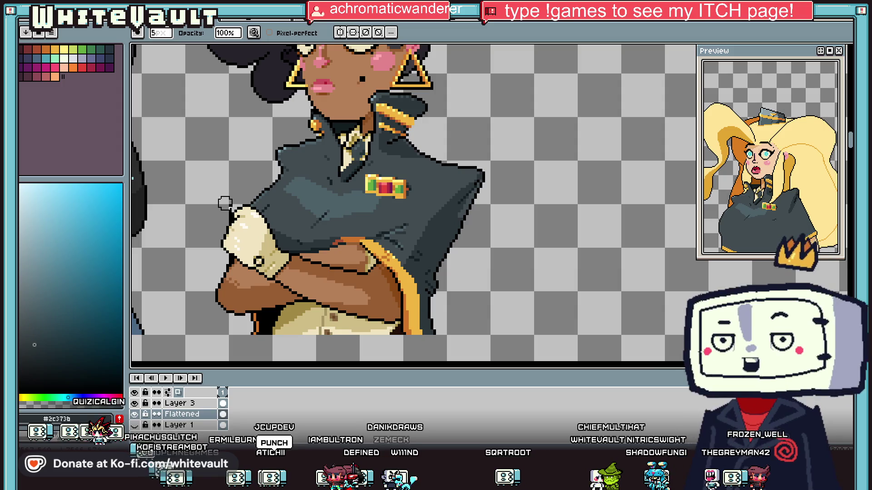
{"action": "scroll", "coordinate": [225, 203], "scroll_direction": "up", "scroll_amount": 1}
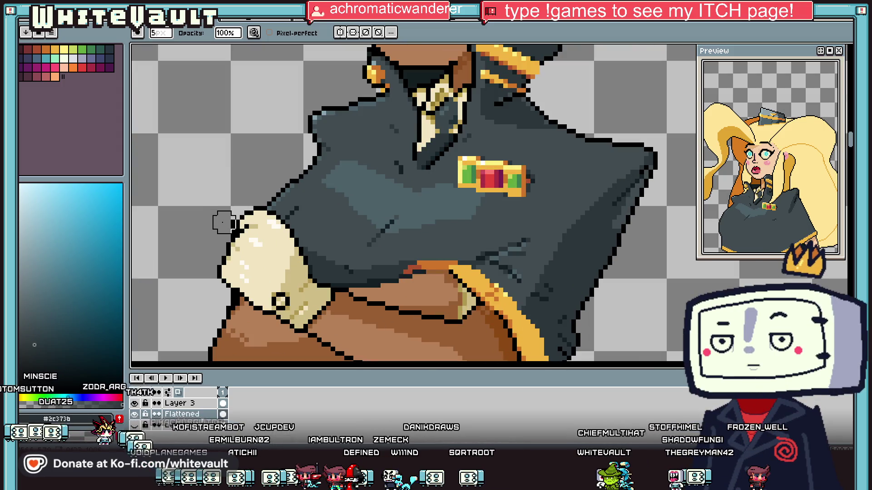
{"action": "scroll", "coordinate": [283, 163], "scroll_direction": "down", "scroll_amount": 3}
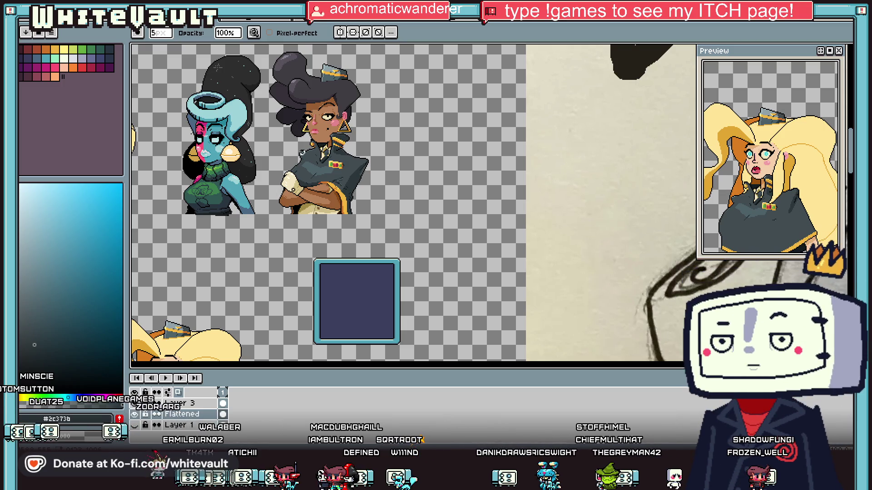
{"action": "scroll", "coordinate": [276, 167], "scroll_direction": "up", "scroll_amount": 2}
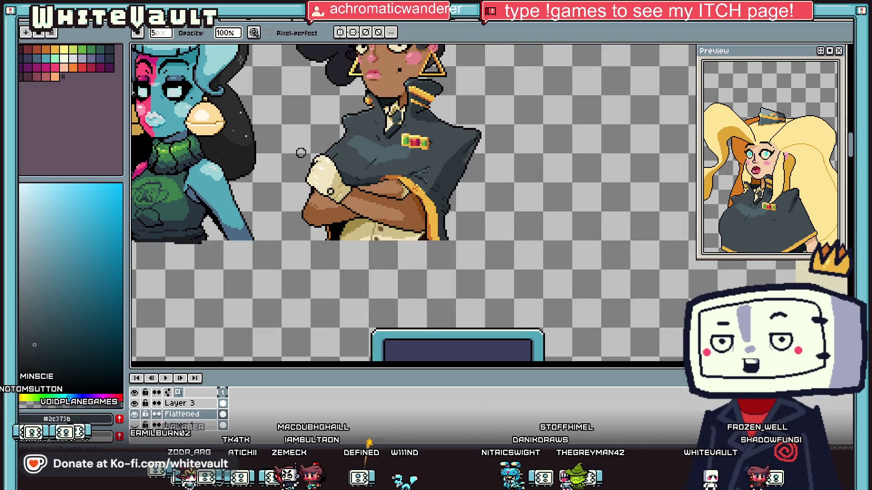
{"action": "scroll", "coordinate": [300, 152], "scroll_direction": "up", "scroll_amount": 2}
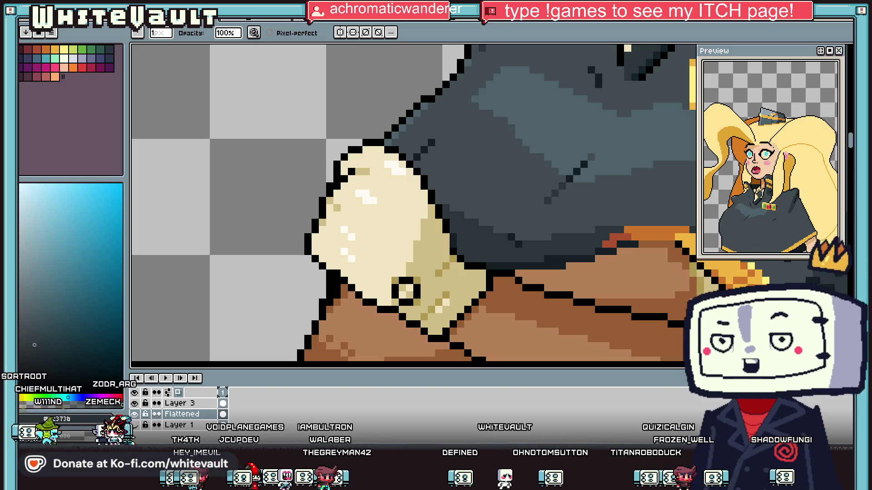
{"action": "scroll", "coordinate": [445, 198], "scroll_direction": "down", "scroll_amount": 5}
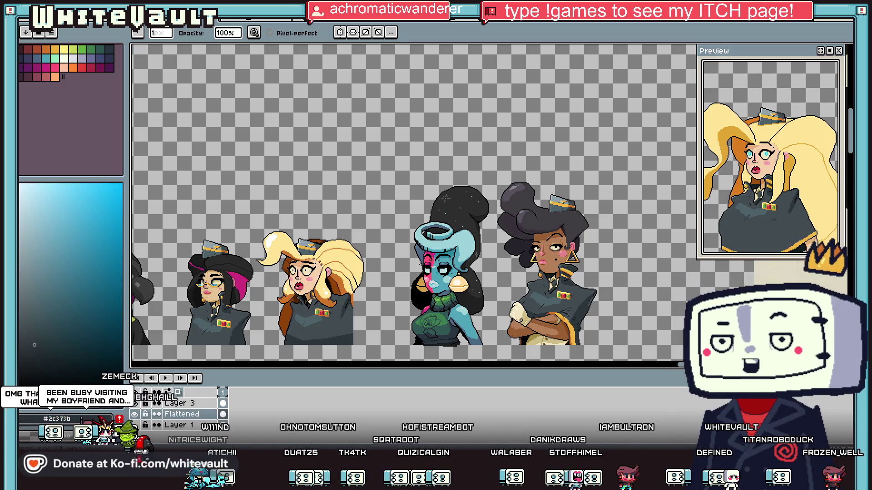
{"action": "scroll", "coordinate": [579, 306], "scroll_direction": "up", "scroll_amount": 3}
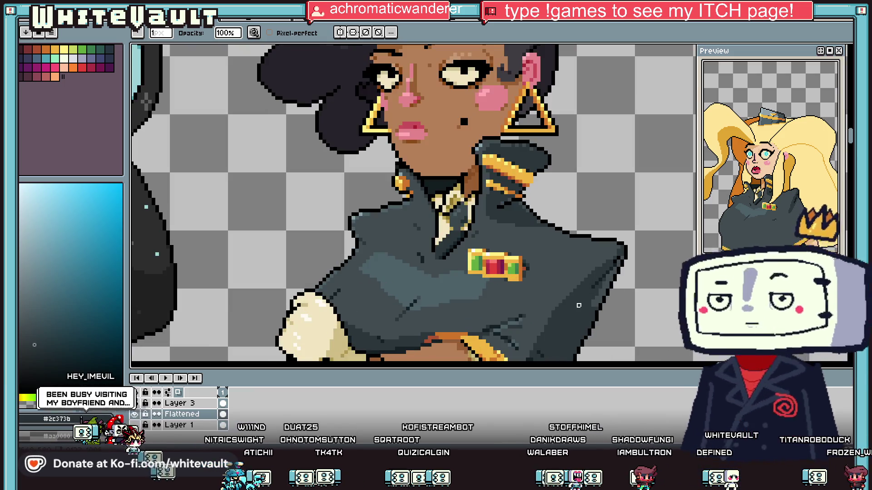
Sample the jacket shade and fill the large jacket area with lighter grey, Contiguous on.
{"action": "key", "text": "i"}
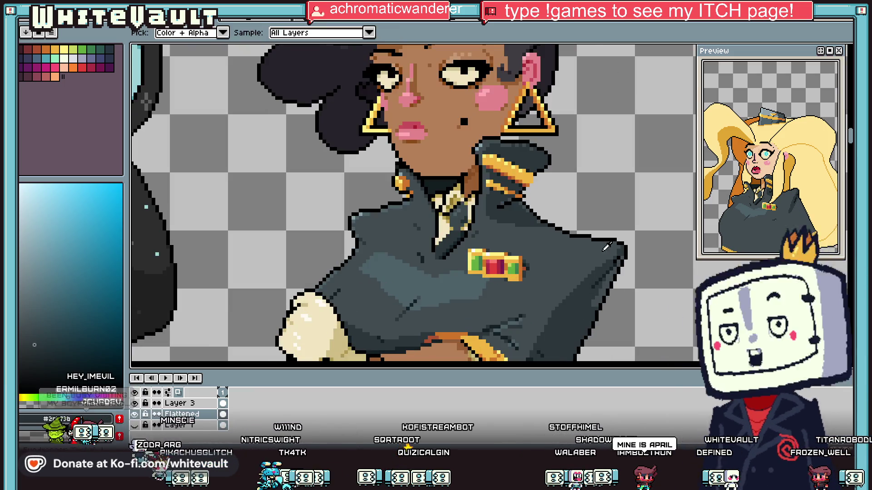
{"action": "key", "text": "g"}
{"action": "left_click", "coordinate": [603, 290]}
{"action": "left_click", "coordinate": [227, 32]}
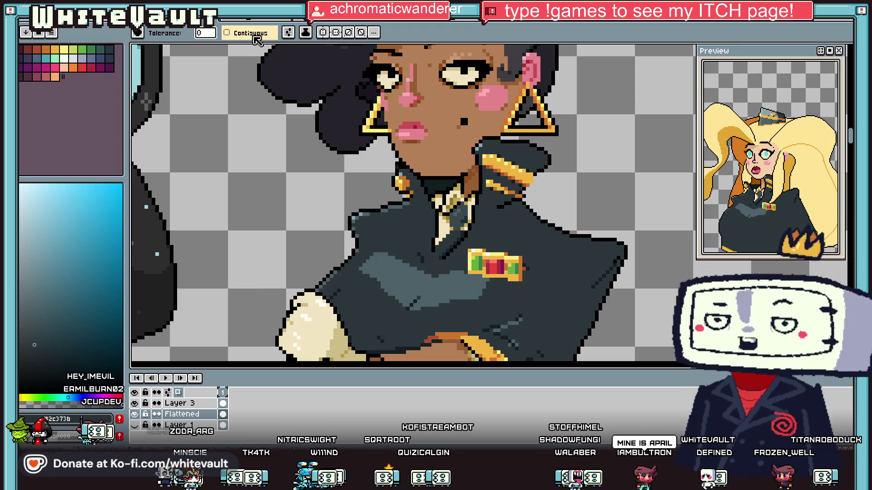
{"action": "left_click", "coordinate": [579, 272]}
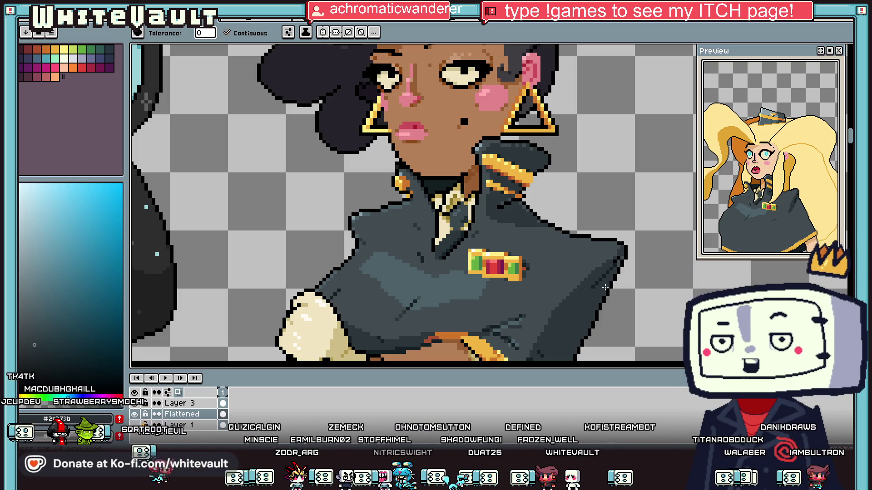
{"action": "scroll", "coordinate": [606, 287], "scroll_direction": "down", "scroll_amount": 3}
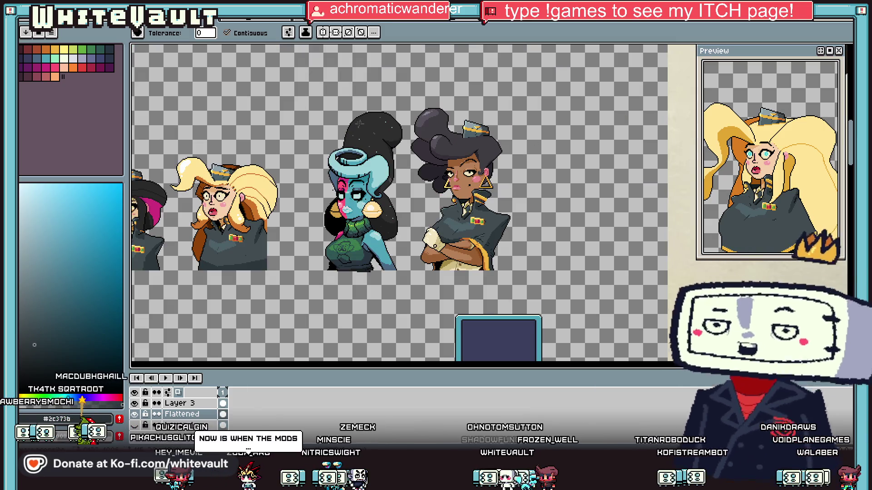
Marquee-select the dark-skinned and blue-skinned officers, committing the selection in place.
{"action": "key", "text": "m"}
{"action": "mouse_move", "coordinate": [599, 72]}
{"action": "left_mouse_down"}
{"action": "mouse_move", "coordinate": [472, 242]}
{"action": "mouse_move", "coordinate": [415, 282]}
{"action": "left_mouse_up"}
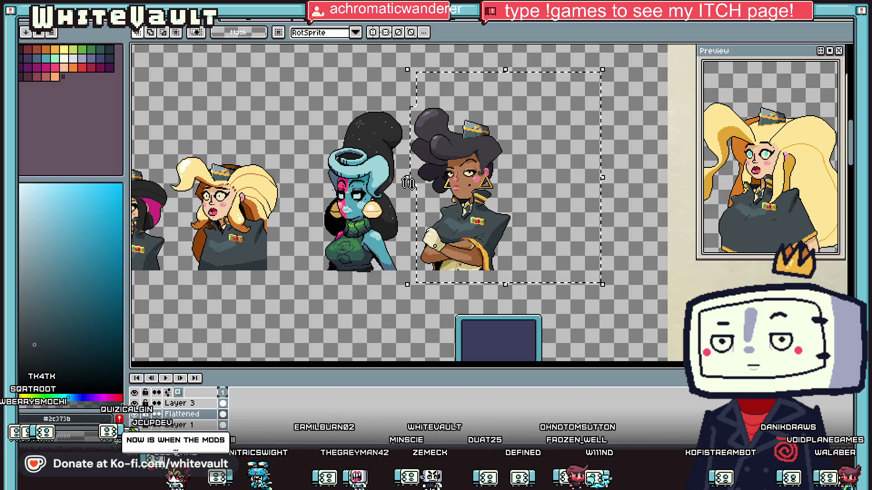
{"action": "scroll", "coordinate": [395, 182], "scroll_direction": "down", "scroll_amount": 1}
{"action": "scroll", "coordinate": [368, 183], "scroll_direction": "up", "scroll_amount": 1}
{"action": "left_click_drag", "start_coordinate": [318, 79], "coordinate": [454, 319]}
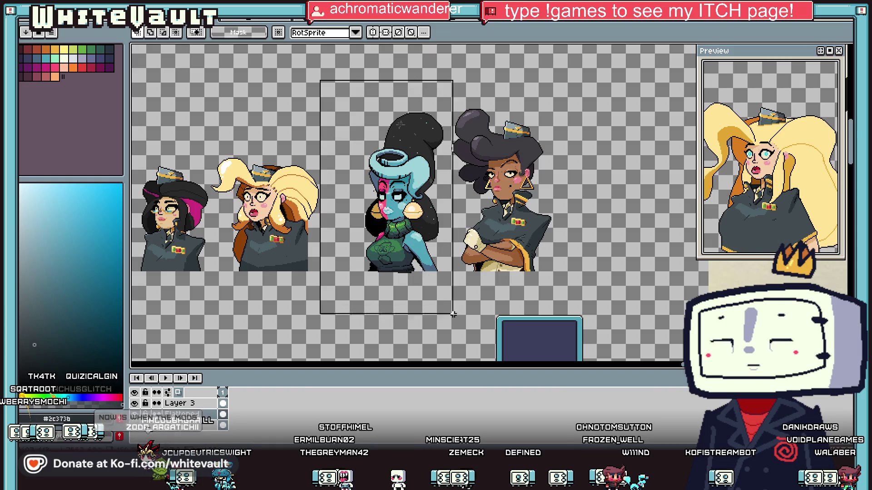
{"action": "mouse_move", "coordinate": [354, 77]}
{"action": "left_mouse_down"}
{"action": "mouse_move", "coordinate": [407, 226]}
{"action": "mouse_move", "coordinate": [458, 297]}
{"action": "left_mouse_up"}
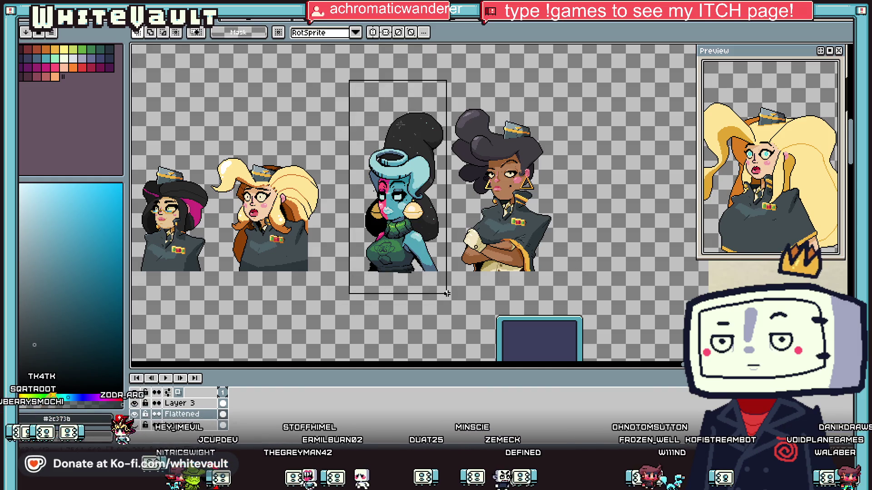
{"action": "left_click", "coordinate": [431, 265]}
{"action": "key", "text": "Return"}
Merge Layer 3 down into Flattened and shift the dark-skinned officer slightly right.
{"action": "right_click", "coordinate": [198, 404]}
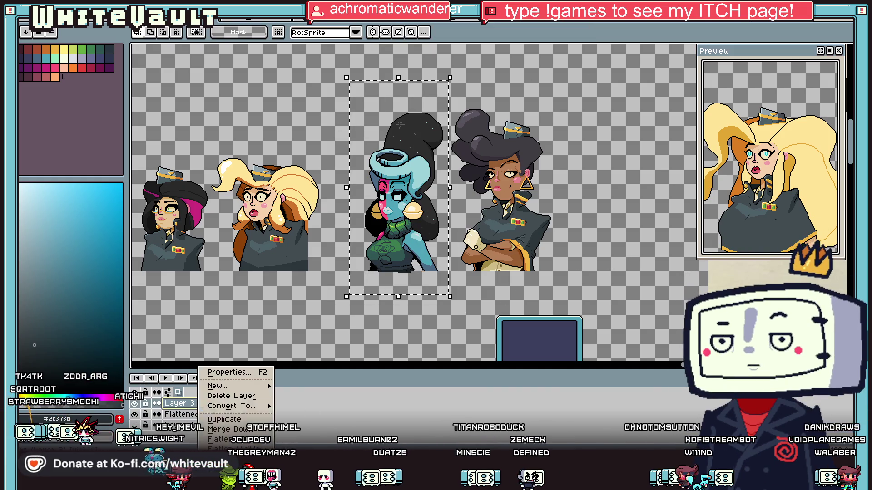
{"action": "left_click", "coordinate": [220, 429]}
{"action": "left_click_drag", "start_coordinate": [400, 204], "coordinate": [620, 204]}
{"action": "mouse_move", "coordinate": [393, 77]}
{"action": "left_mouse_down"}
{"action": "mouse_move", "coordinate": [532, 256]}
{"action": "mouse_move", "coordinate": [554, 272]}
{"action": "mouse_move", "coordinate": [411, 272]}
{"action": "mouse_move", "coordinate": [425, 271]}
{"action": "left_mouse_up"}
{"action": "key", "text": "Return"}
Move the blue-skinned officer right beside the dark-skinned one.
{"action": "mouse_move", "coordinate": [537, 88]}
{"action": "left_mouse_down"}
{"action": "mouse_move", "coordinate": [695, 274]}
{"action": "mouse_move", "coordinate": [682, 285]}
{"action": "left_mouse_up"}
{"action": "left_click_drag", "start_coordinate": [627, 205], "coordinate": [509, 205]}
{"action": "scroll", "coordinate": [559, 205], "scroll_direction": "down", "scroll_amount": 2}
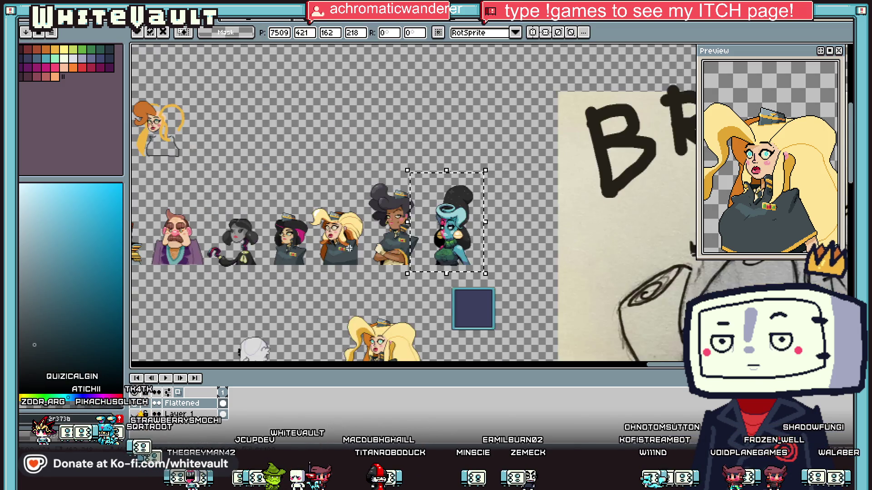
{"action": "scroll", "coordinate": [558, 205], "scroll_direction": "up", "scroll_amount": 2}
{"action": "key", "text": "Return"}
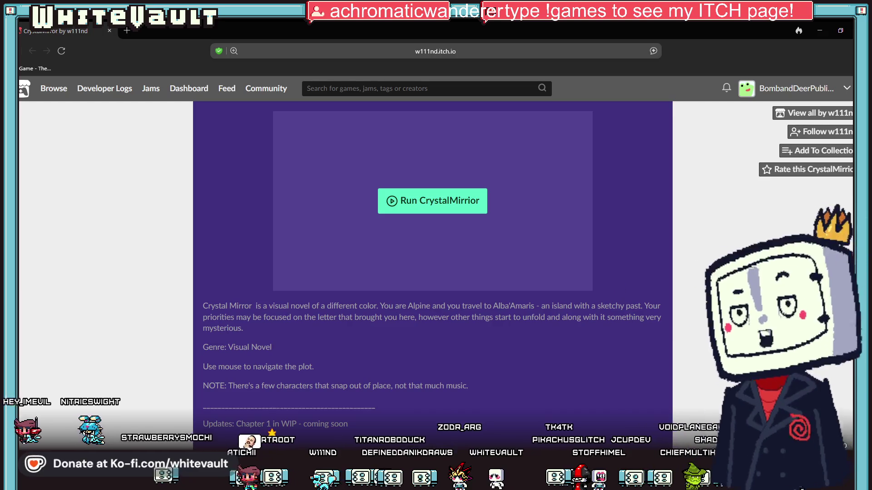
Follow the game's creator using the button at the top right of the page.
{"action": "left_click", "coordinate": [813, 132]}
{"action": "scroll", "coordinate": [673, 361], "scroll_direction": "down", "scroll_amount": 2}
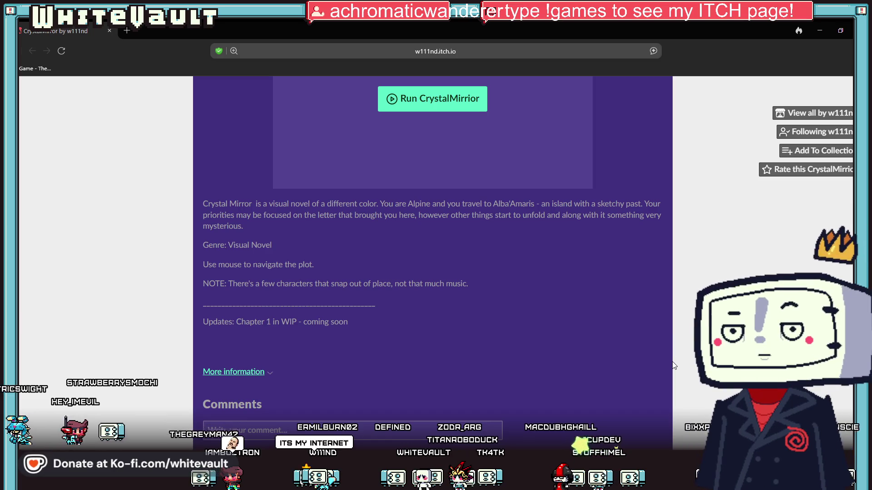
{"action": "scroll", "coordinate": [628, 354], "scroll_direction": "up", "scroll_amount": 2}
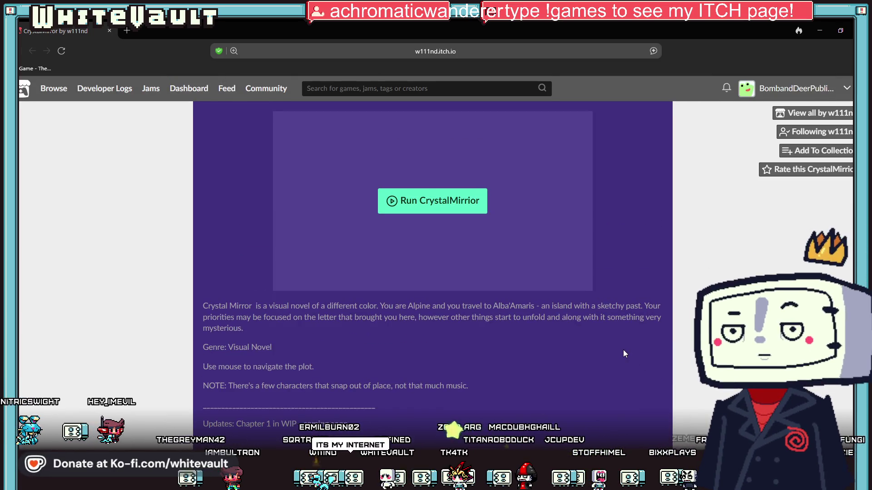
{"action": "scroll", "coordinate": [623, 349], "scroll_direction": "down", "scroll_amount": 1}
Highlight and deselect the opening lines of the game description.
{"action": "left_click_drag", "start_coordinate": [198, 258], "coordinate": [487, 371]}
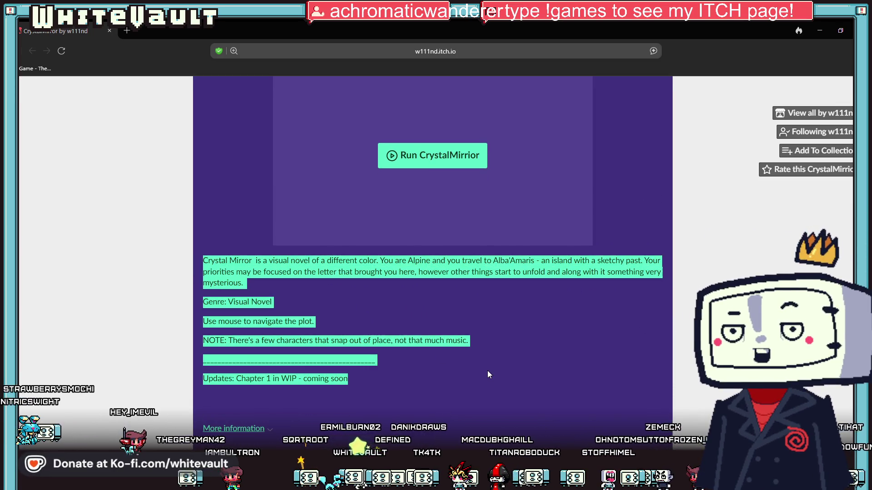
{"action": "left_click", "coordinate": [541, 331]}
{"action": "scroll", "coordinate": [706, 397], "scroll_direction": "up", "scroll_amount": 1}
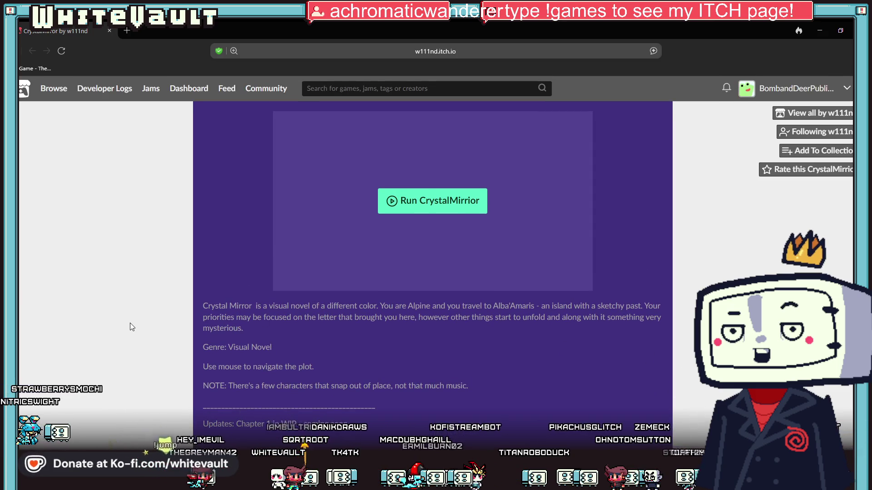
{"action": "scroll", "coordinate": [454, 368], "scroll_direction": "down", "scroll_amount": 2}
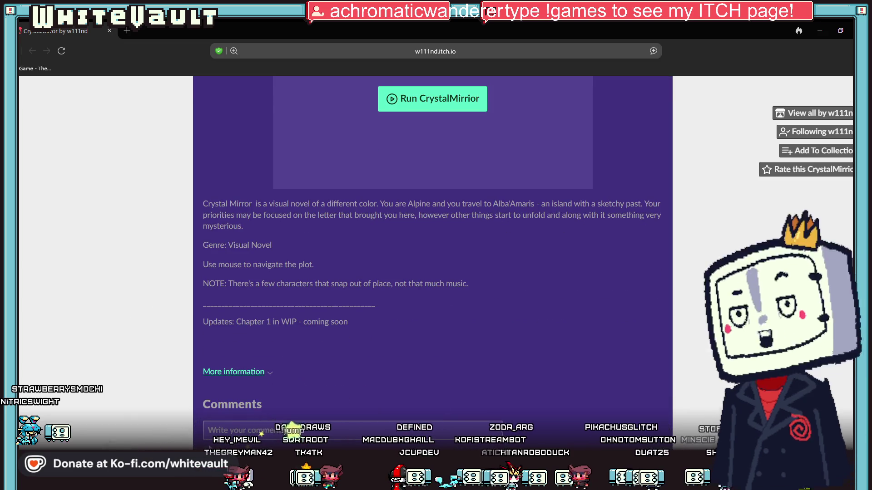
{"action": "scroll", "coordinate": [181, 318], "scroll_direction": "up", "scroll_amount": 2}
{"action": "left_click_drag", "start_coordinate": [463, 294], "coordinate": [454, 320]}
{"action": "left_click", "coordinate": [454, 320]}
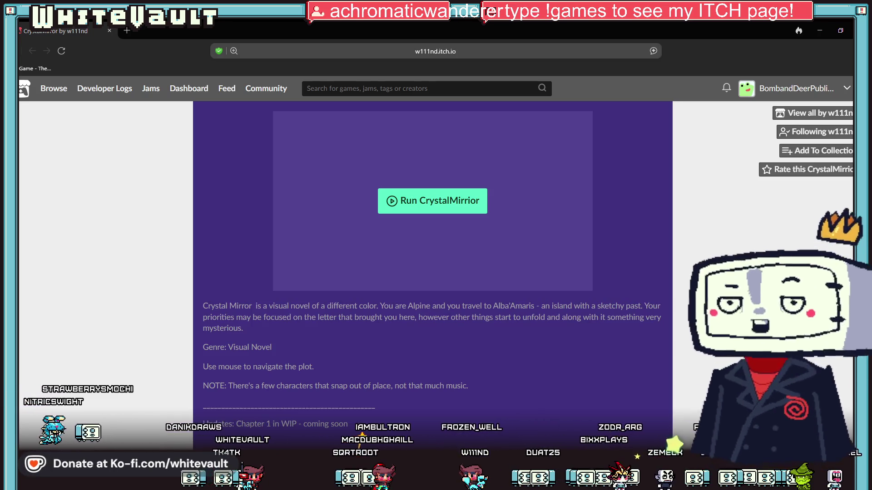
{"action": "scroll", "coordinate": [433, 273], "scroll_direction": "down", "scroll_amount": 2}
{"action": "scroll", "coordinate": [432, 273], "scroll_direction": "up", "scroll_amount": 2}
Highlight the full description, then the Genre and mouse-control lines.
{"action": "mouse_move", "coordinate": [203, 303]}
{"action": "left_mouse_down"}
{"action": "mouse_move", "coordinate": [408, 368]}
{"action": "mouse_move", "coordinate": [698, 390]}
{"action": "left_mouse_up"}
{"action": "scroll", "coordinate": [396, 350], "scroll_direction": "down", "scroll_amount": 2}
{"action": "scroll", "coordinate": [414, 365], "scroll_direction": "up", "scroll_amount": 2}
{"action": "left_click_drag", "start_coordinate": [330, 328], "coordinate": [527, 371]}
{"action": "left_click", "coordinate": [524, 366]}
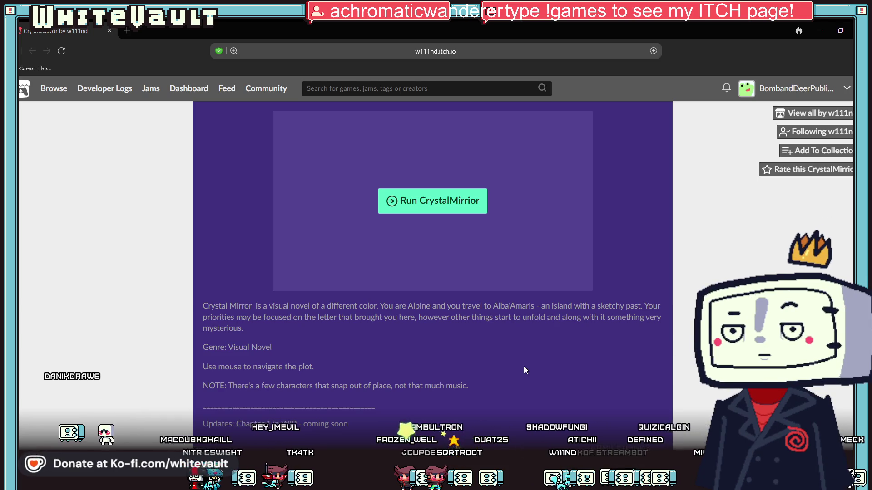
{"action": "scroll", "coordinate": [524, 366], "scroll_direction": "down", "scroll_amount": 2}
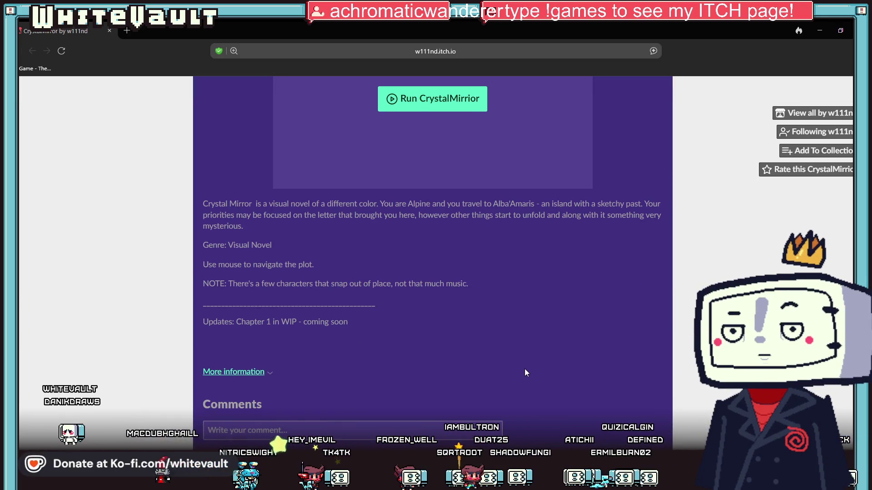
{"action": "scroll", "coordinate": [530, 412], "scroll_direction": "up", "scroll_amount": 2}
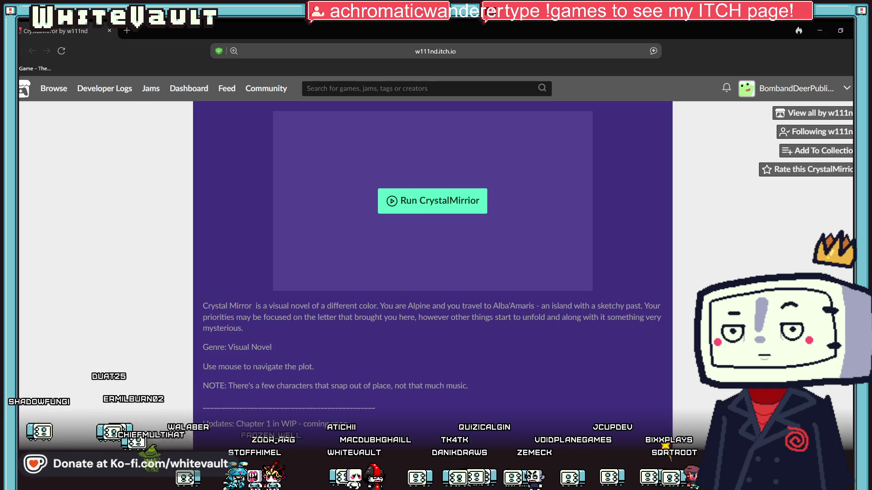
Alt-Tab from the itch.io page back to the Pyxel Edit window.
{"action": "key", "text": "alt+Tab"}
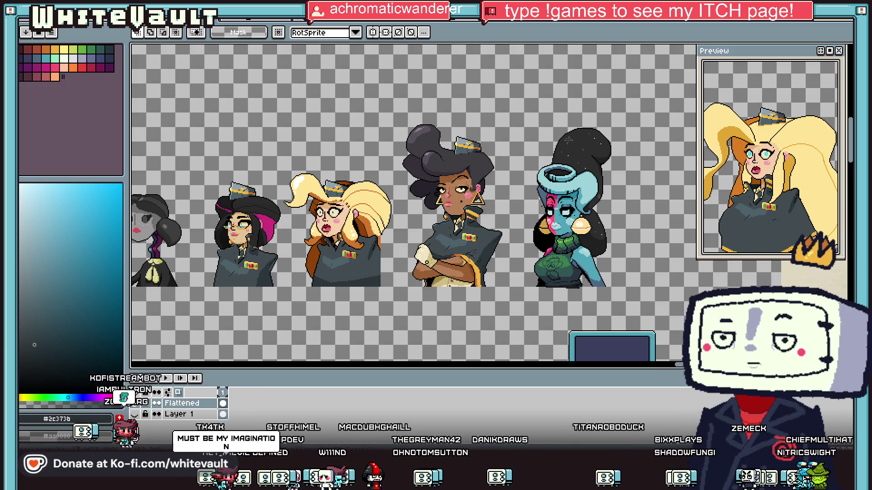
{"action": "scroll", "coordinate": [605, 249], "scroll_direction": "down", "scroll_amount": 2}
Zoom the canvas in on the blue-skinned officer's ring-shaped teal hair.
{"action": "scroll", "coordinate": [605, 250], "scroll_direction": "up", "scroll_amount": 2}
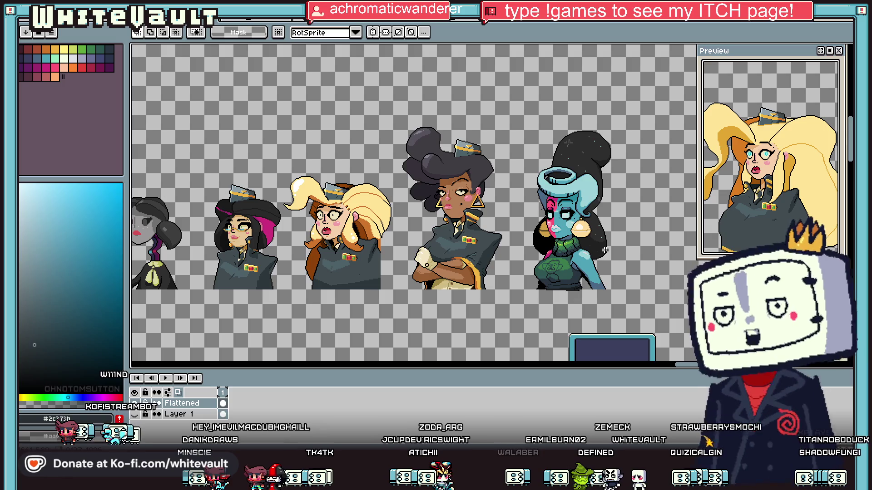
{"action": "scroll", "coordinate": [598, 192], "scroll_direction": "up", "scroll_amount": 5}
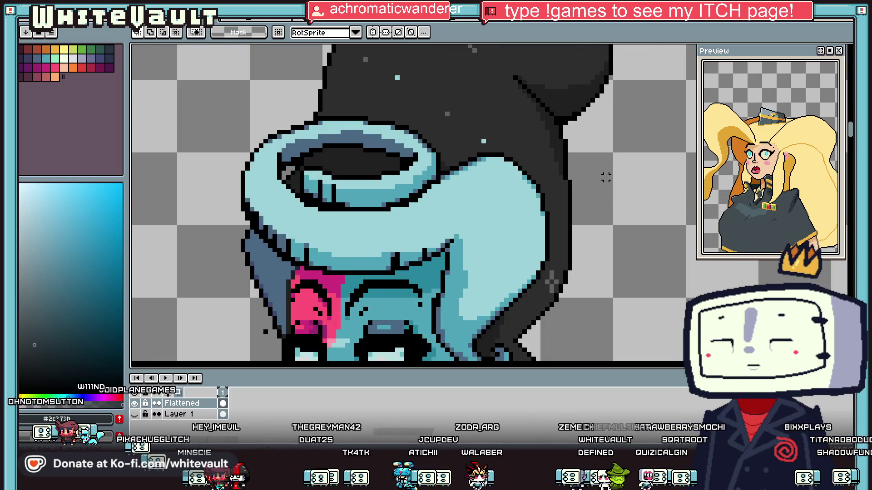
Pick dark grey #212121 and repaint the diagonal hair outline pixels with the pencil.
{"action": "scroll", "coordinate": [527, 190], "scroll_direction": "up", "scroll_amount": 1}
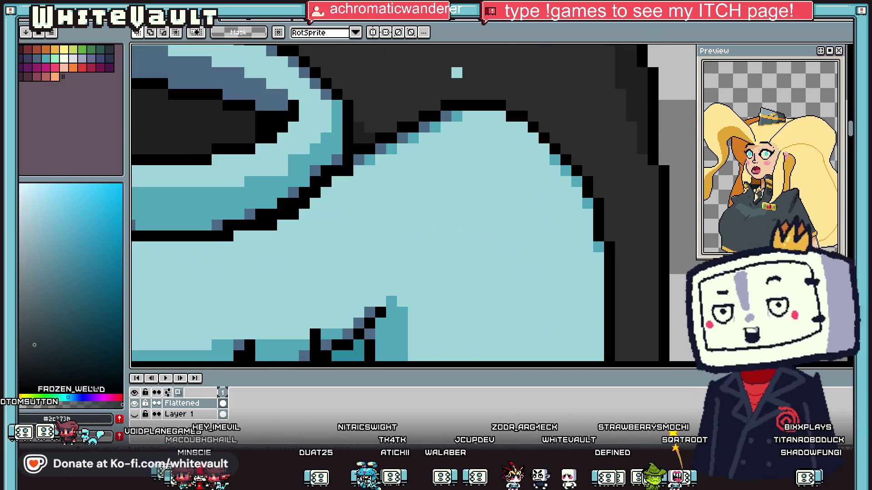
{"action": "key", "text": "i"}
{"action": "left_click", "coordinate": [631, 137]}
{"action": "key", "text": "b"}
{"action": "mouse_move", "coordinate": [590, 185]}
{"action": "left_mouse_down"}
{"action": "mouse_move", "coordinate": [526, 114]}
{"action": "mouse_move", "coordinate": [498, 105]}
{"action": "mouse_move", "coordinate": [436, 108]}
{"action": "mouse_move", "coordinate": [387, 139]}
{"action": "left_mouse_up"}
{"action": "left_click", "coordinate": [380, 139]}
Repaint the right-edge outline pixels dark grey, then sample lighter grey #2d2d2d.
{"action": "mouse_move", "coordinate": [588, 193]}
{"action": "left_mouse_down"}
{"action": "mouse_move", "coordinate": [598, 204]}
{"action": "mouse_move", "coordinate": [602, 315]}
{"action": "left_mouse_up"}
{"action": "scroll", "coordinate": [598, 235], "scroll_direction": "down", "scroll_amount": 2}
{"action": "scroll", "coordinate": [598, 235], "scroll_direction": "up", "scroll_amount": 2}
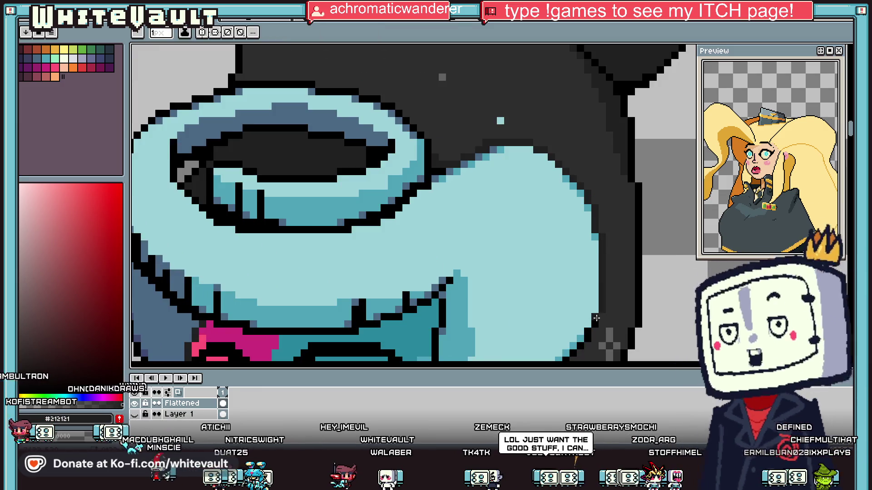
{"action": "left_click", "coordinate": [604, 315], "text": "alt"}
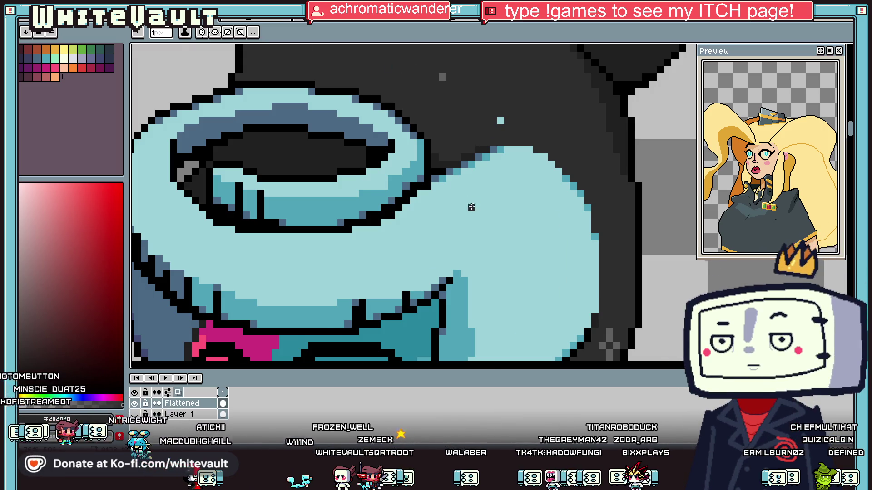
{"action": "scroll", "coordinate": [471, 208], "scroll_direction": "down", "scroll_amount": 5}
{"action": "scroll", "coordinate": [717, 369], "scroll_direction": "left", "scroll_amount": 10}
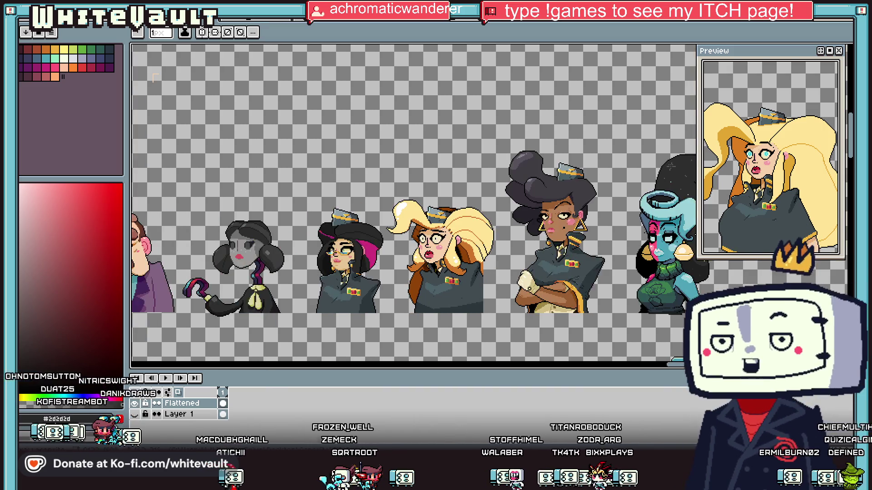
{"action": "scroll", "coordinate": [636, 275], "scroll_direction": "down", "scroll_amount": 3}
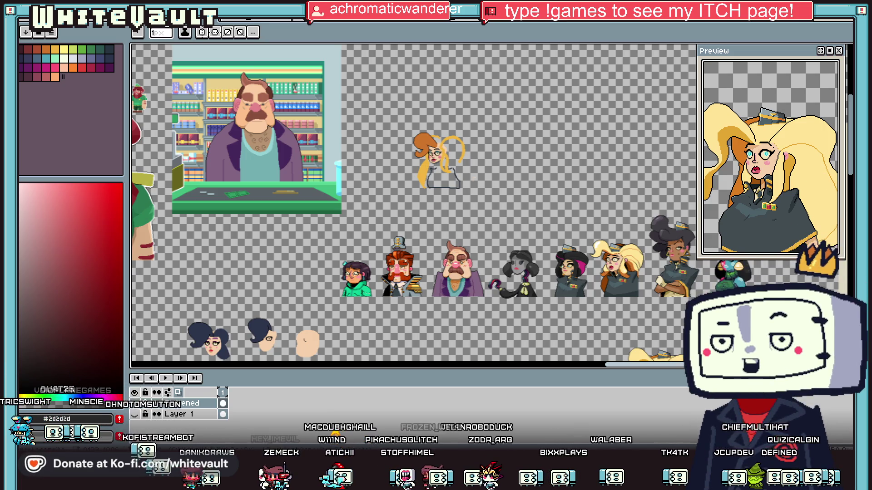
{"action": "scroll", "coordinate": [603, 366], "scroll_direction": "up", "scroll_amount": 4}
{"action": "scroll", "coordinate": [602, 367], "scroll_direction": "down", "scroll_amount": 4}
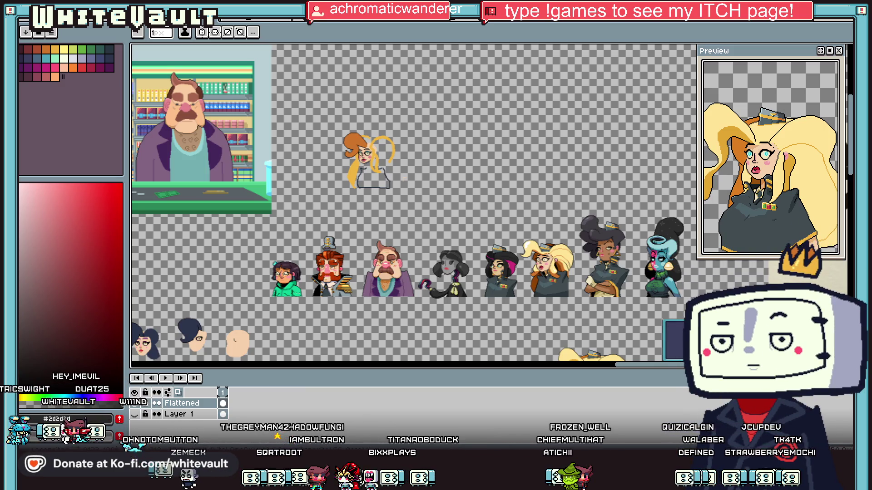
{"action": "scroll", "coordinate": [713, 283], "scroll_direction": "up", "scroll_amount": 2}
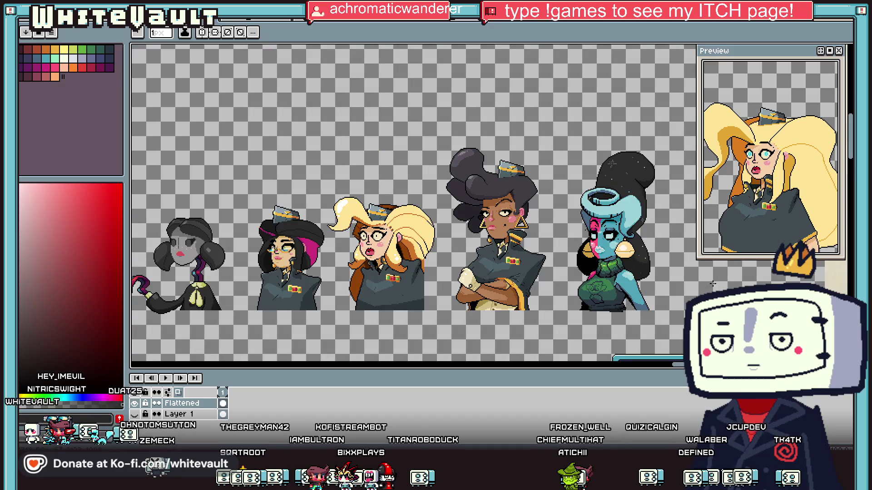
{"action": "scroll", "coordinate": [142, 74], "scroll_direction": "left", "scroll_amount": 2}
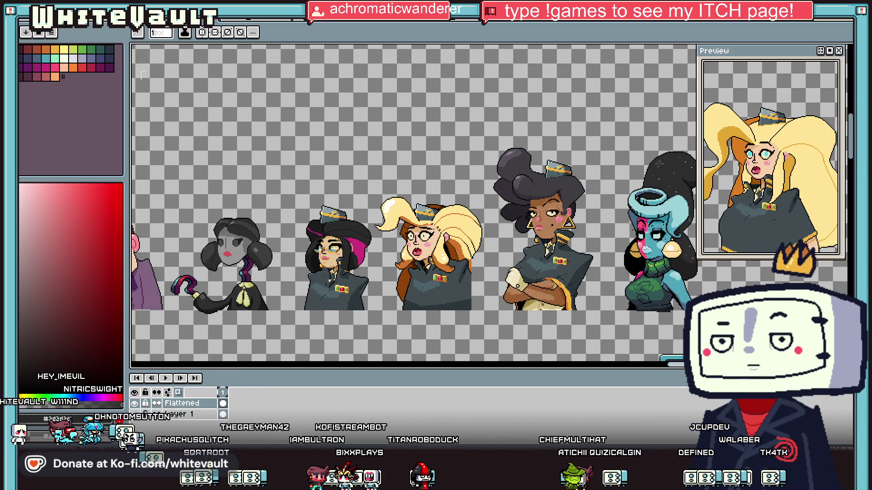